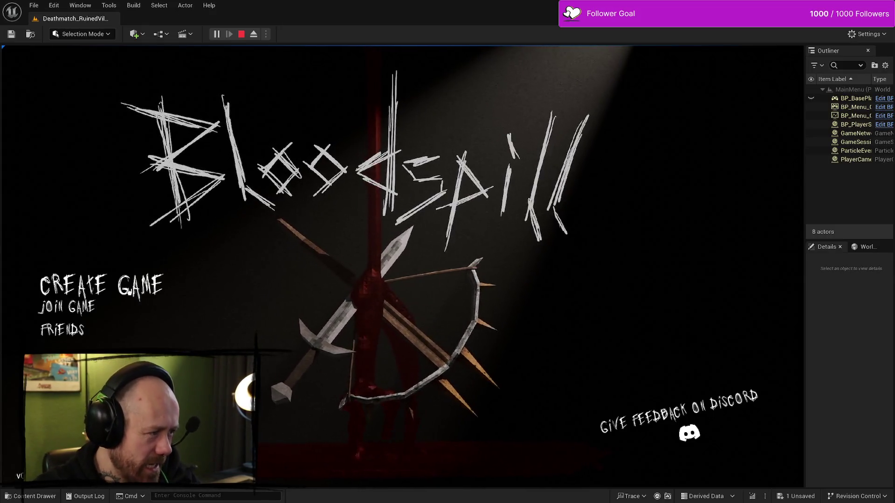
Create a game with the mode set to Team Deathmatch and start the match.
{"action": "left_click", "coordinate": [118, 283]}
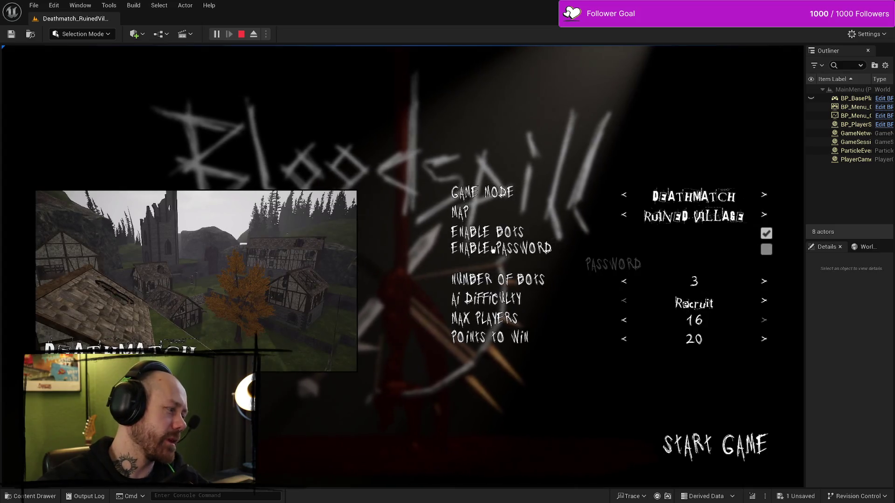
{"action": "left_click", "coordinate": [625, 197]}
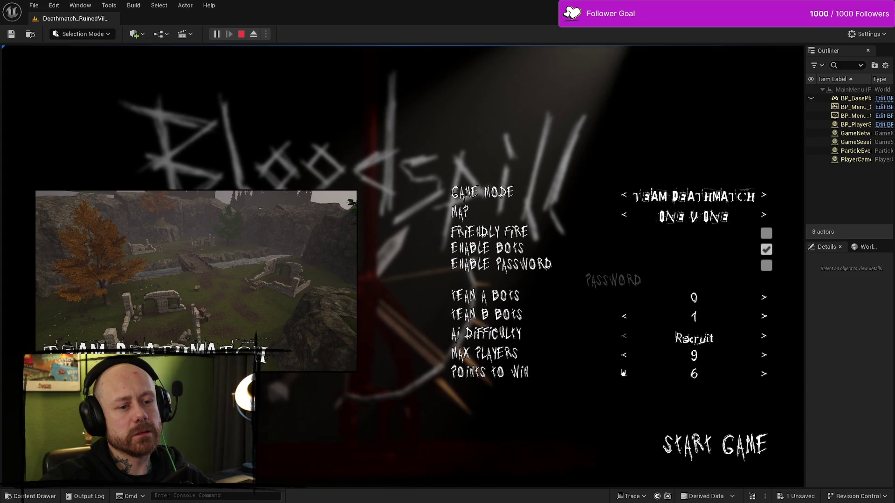
{"action": "left_click", "coordinate": [734, 438]}
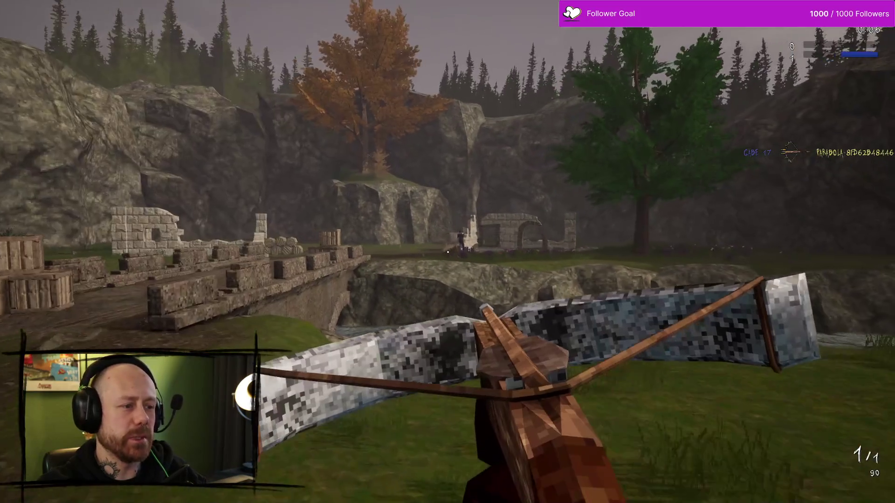
Walk forward, deploy with the crossbow, fire it, then stop the play-test with Esc.
{"action": "key", "text": "w"}
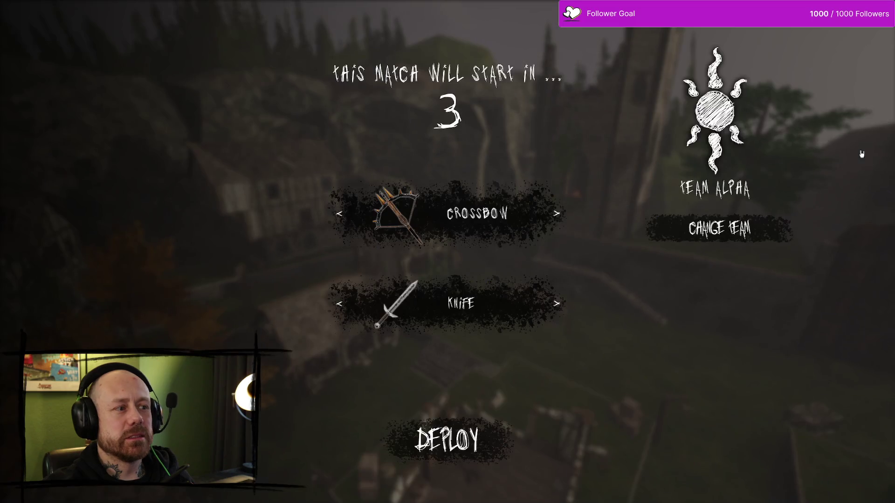
{"action": "left_click", "coordinate": [480, 440]}
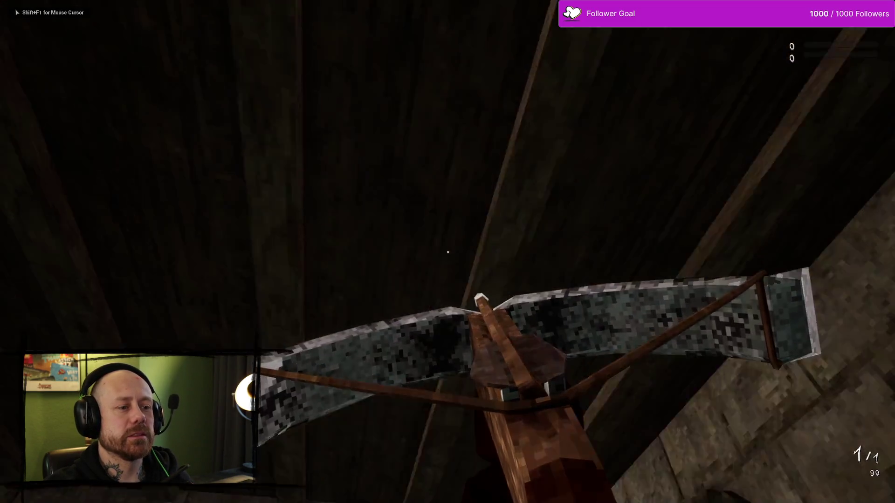
{"action": "left_click", "coordinate": [448, 251]}
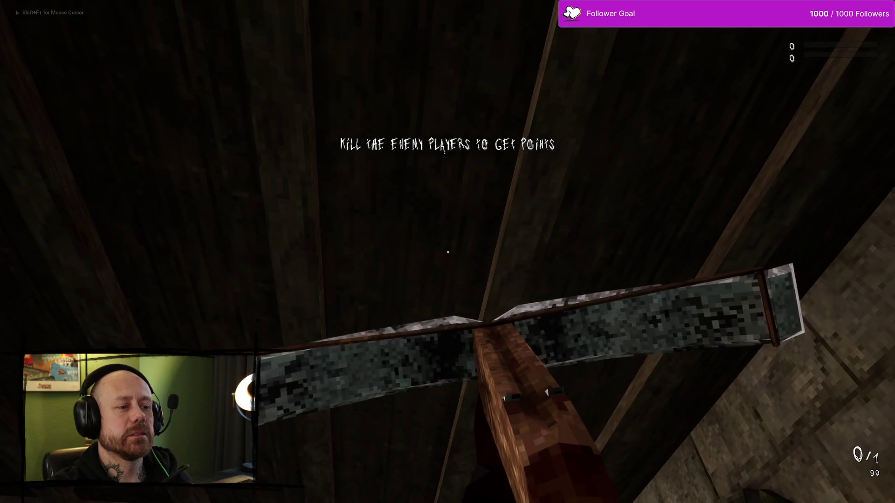
{"action": "key", "text": "Escape"}
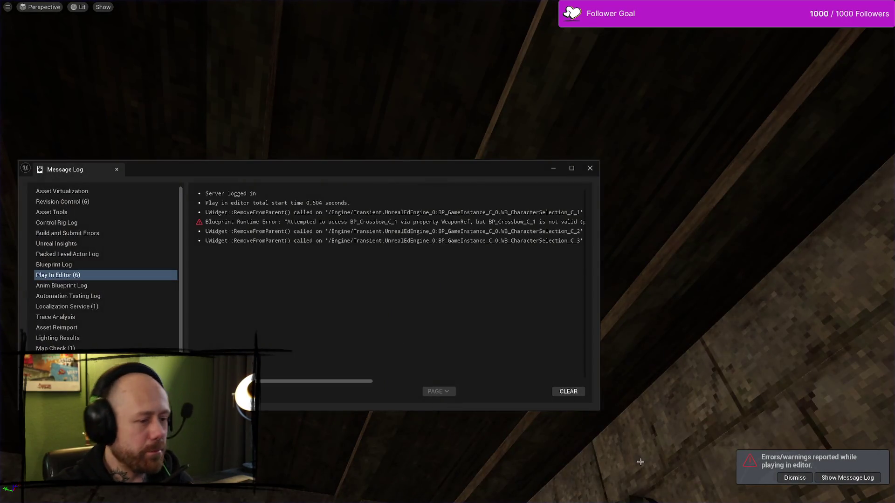
Dismiss the errors notice, restore the full editor view, and close the Message Log.
{"action": "left_click", "coordinate": [795, 477]}
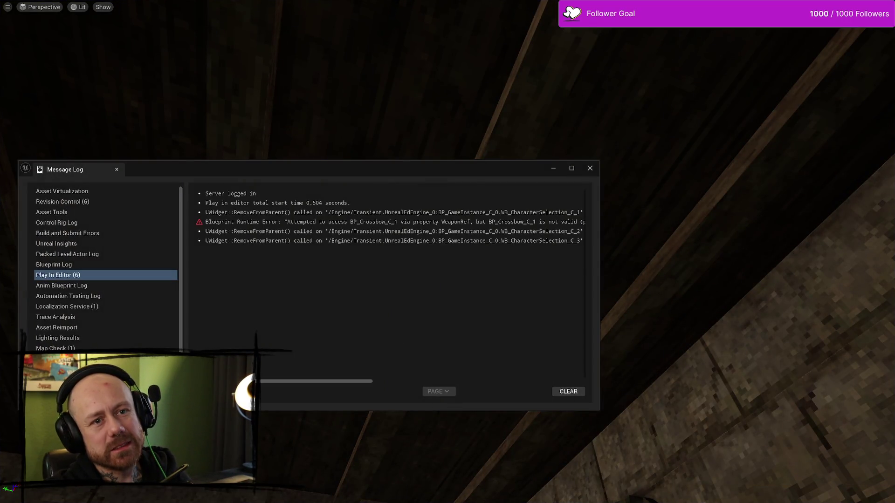
{"action": "key", "text": "F11"}
{"action": "left_click", "coordinate": [589, 169]}
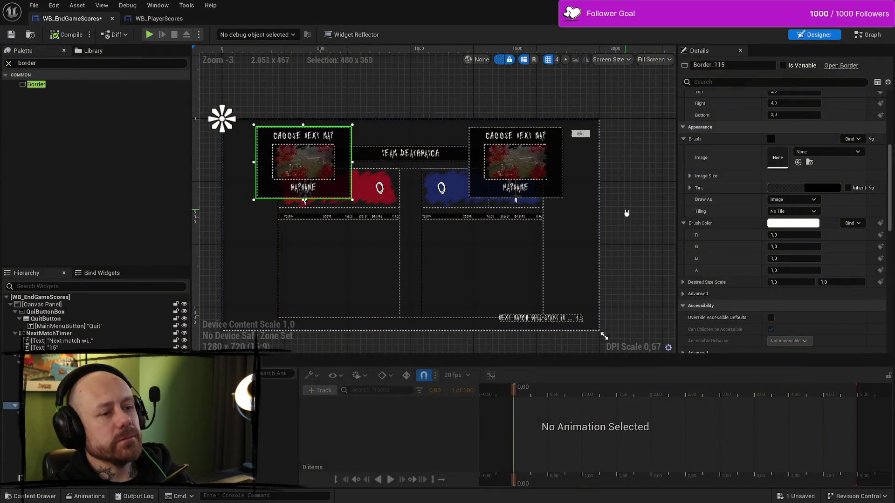
In WB_EndGameScores, select the WB_PlayerScores panel and widen it to the right.
{"action": "left_click", "coordinate": [626, 212]}
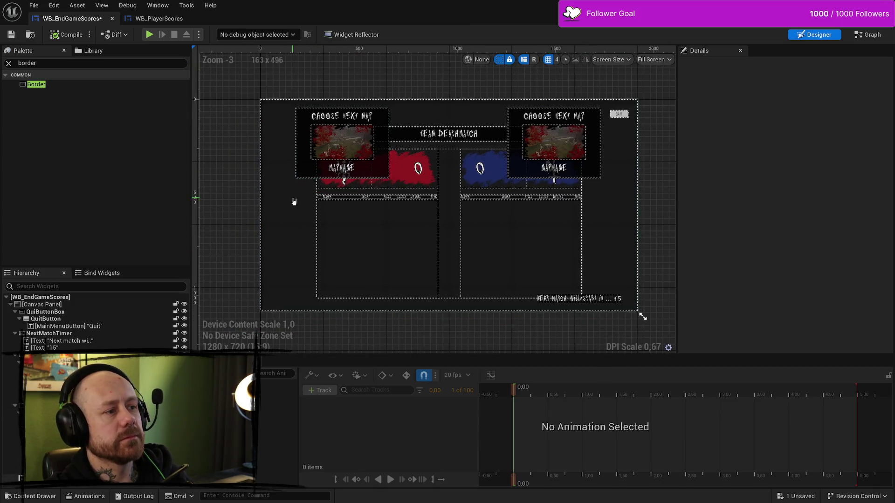
{"action": "scroll", "coordinate": [299, 204], "scroll_direction": "up", "scroll_amount": 2}
{"action": "mouse_move", "coordinate": [348, 155]}
{"action": "left_mouse_down"}
{"action": "mouse_move", "coordinate": [266, 236]}
{"action": "mouse_move", "coordinate": [466, 244]}
{"action": "left_mouse_up"}
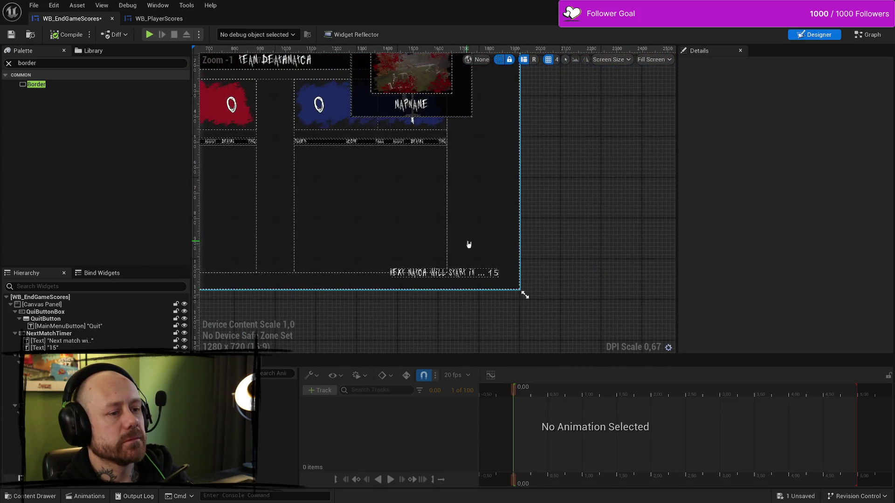
{"action": "left_click_drag", "start_coordinate": [523, 150], "coordinate": [541, 154]}
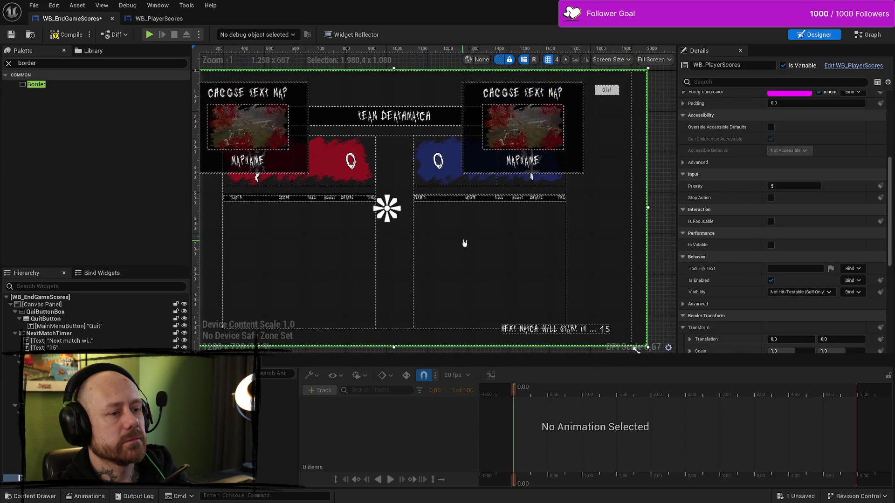
Clear the palette search, undo the resize back to 1920 x 1080, and open the Content Drawer.
{"action": "scroll", "coordinate": [466, 237], "scroll_direction": "down", "scroll_amount": 1}
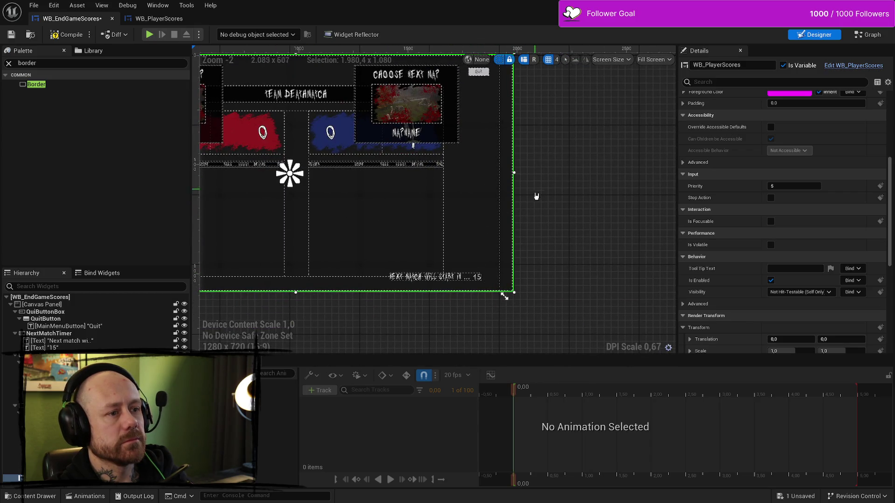
{"action": "scroll", "coordinate": [536, 193], "scroll_direction": "down", "scroll_amount": 2}
{"action": "left_click", "coordinate": [9, 64]}
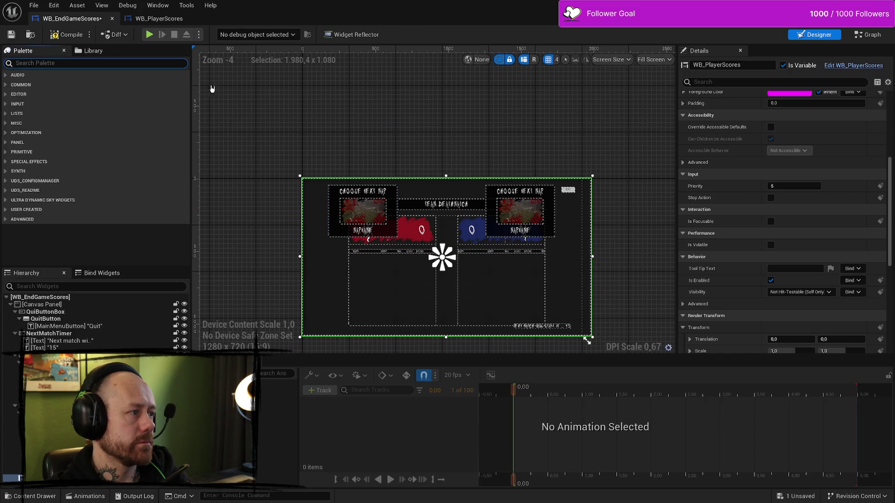
{"action": "scroll", "coordinate": [749, 133], "scroll_direction": "up", "scroll_amount": 5}
{"action": "scroll", "coordinate": [750, 137], "scroll_direction": "up", "scroll_amount": 2}
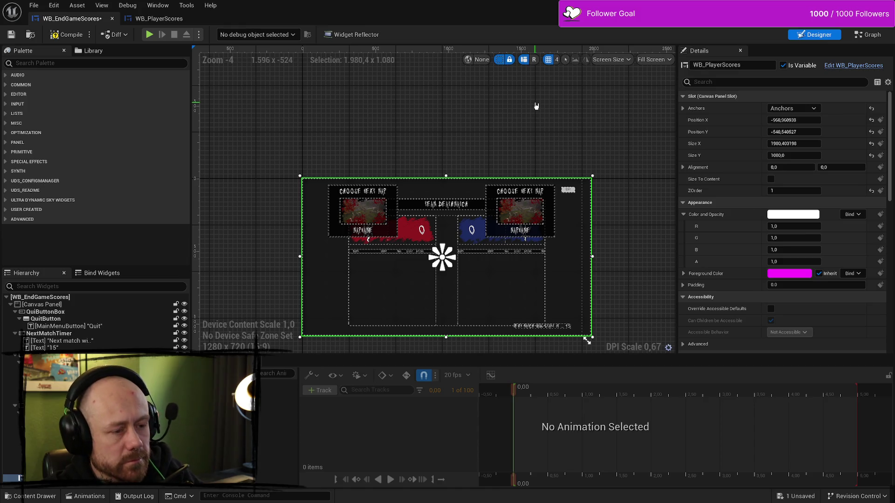
{"action": "key", "text": "ctrl+z"}
{"action": "key", "text": "ctrl+space"}
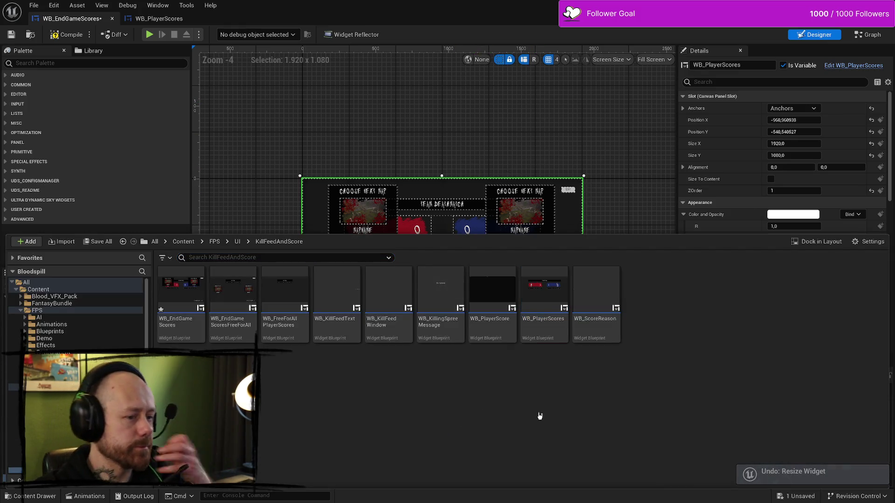
Open WB_EndGameScoresFreeForAll and inspect its countdown text, canvas panel and root widget.
{"action": "left_click", "coordinate": [247, 322]}
{"action": "double_click", "coordinate": [260, 323]}
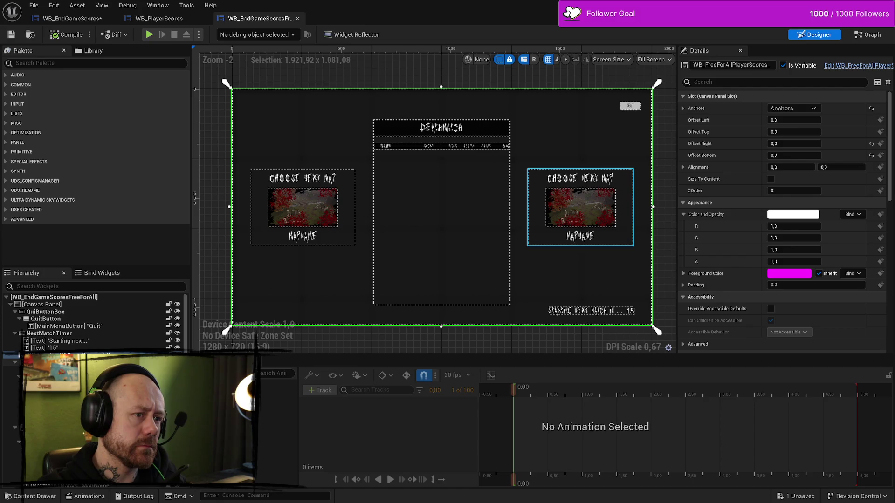
{"action": "left_click", "coordinate": [44, 347]}
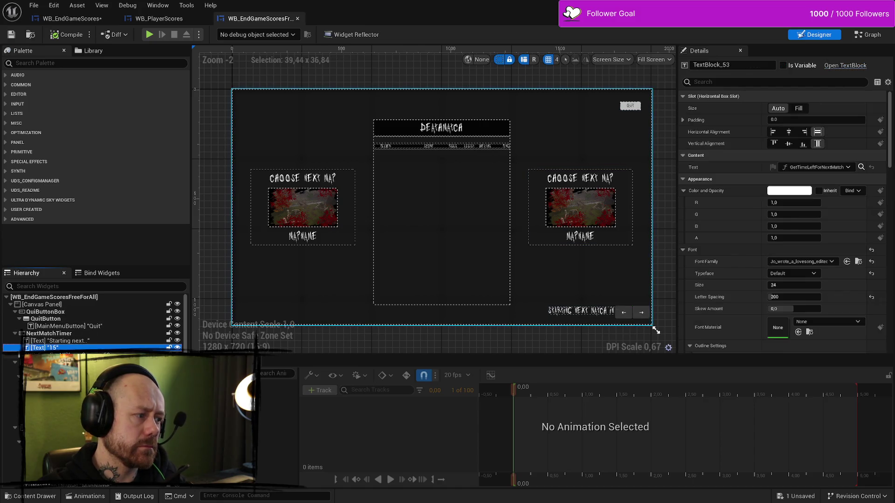
{"action": "left_click", "coordinate": [74, 302]}
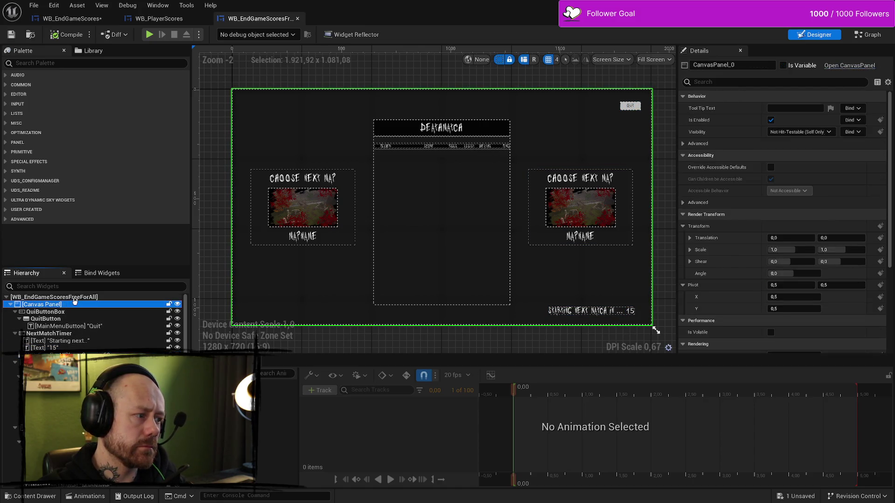
{"action": "left_click", "coordinate": [80, 299]}
{"action": "left_click", "coordinate": [72, 306]}
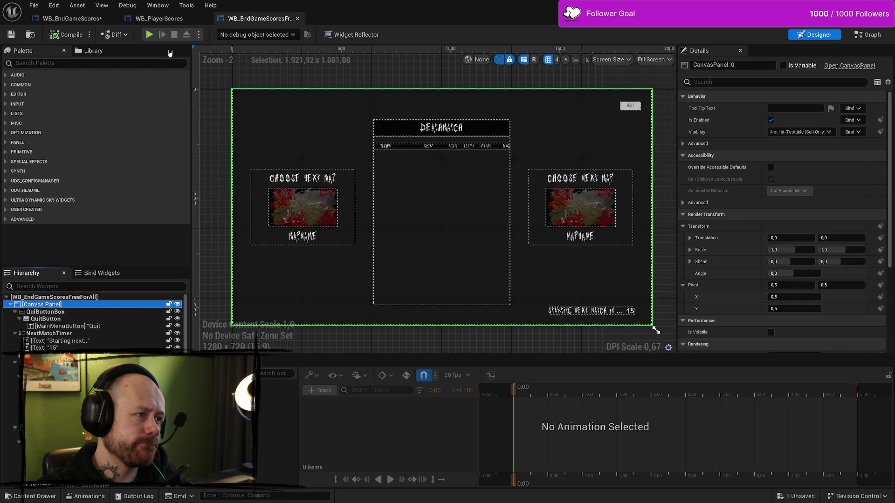
Back in WB_EndGameScores, anchor WB_PlayerScores from the canvas's top-left to bottom-right corner.
{"action": "left_click", "coordinate": [72, 20]}
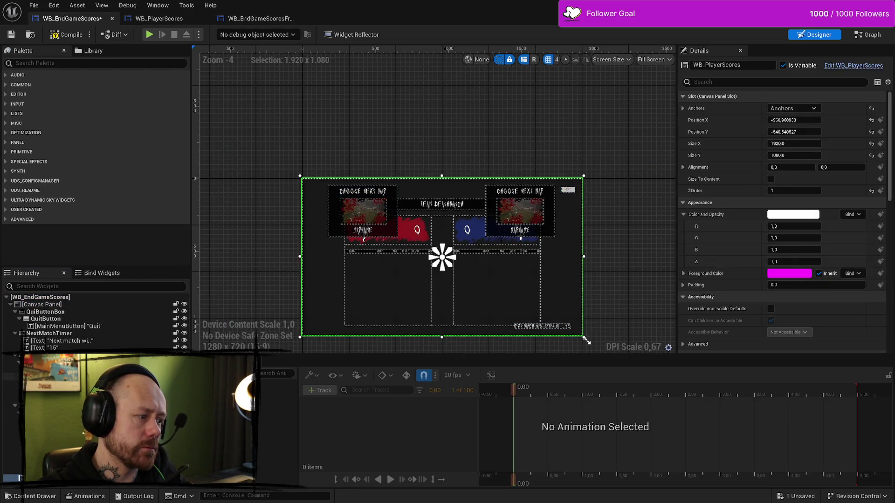
{"action": "left_click", "coordinate": [44, 304]}
{"action": "left_click", "coordinate": [333, 260]}
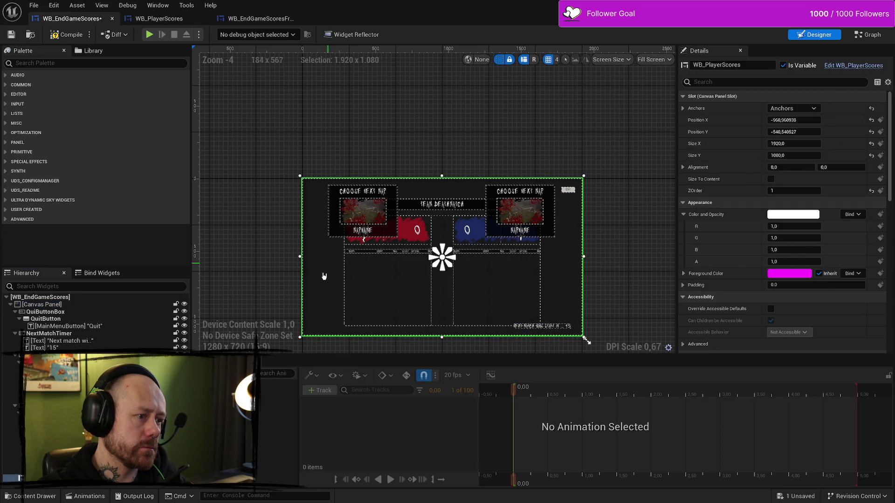
{"action": "mouse_move", "coordinate": [438, 256]}
{"action": "left_mouse_down"}
{"action": "mouse_move", "coordinate": [340, 209]}
{"action": "mouse_move", "coordinate": [297, 174]}
{"action": "left_mouse_up"}
{"action": "left_click_drag", "start_coordinate": [447, 262], "coordinate": [587, 343]}
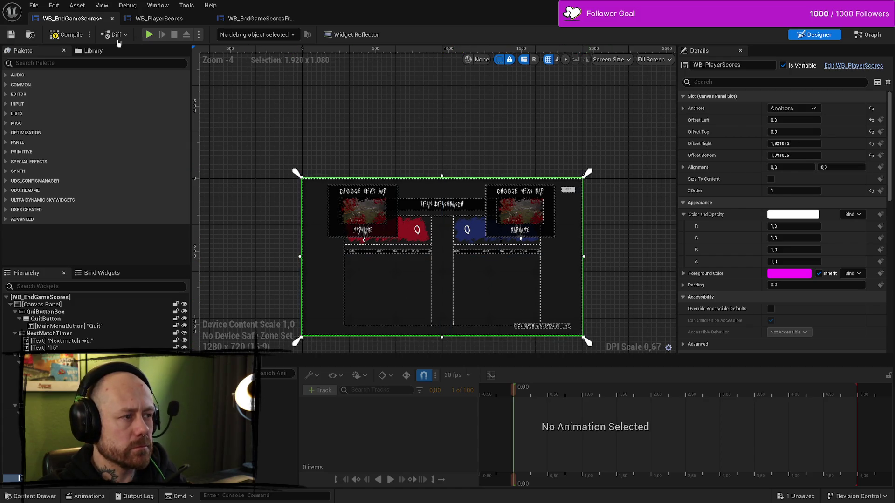
{"action": "scroll", "coordinate": [363, 207], "scroll_direction": "up", "scroll_amount": 5}
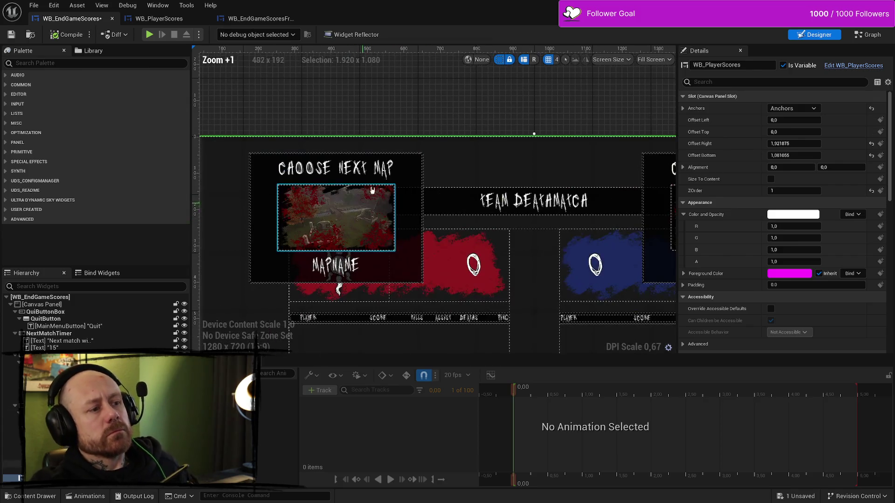
Frame the whole 1920x1080 canvas and select the right Choose Next Map box, undoing an accidental content move.
{"action": "scroll", "coordinate": [482, 211], "scroll_direction": "down", "scroll_amount": 3}
{"action": "mouse_move", "coordinate": [482, 210]}
{"action": "left_mouse_down"}
{"action": "mouse_move", "coordinate": [428, 284]}
{"action": "mouse_move", "coordinate": [443, 295]}
{"action": "mouse_move", "coordinate": [347, 209]}
{"action": "mouse_move", "coordinate": [548, 296]}
{"action": "left_mouse_up"}
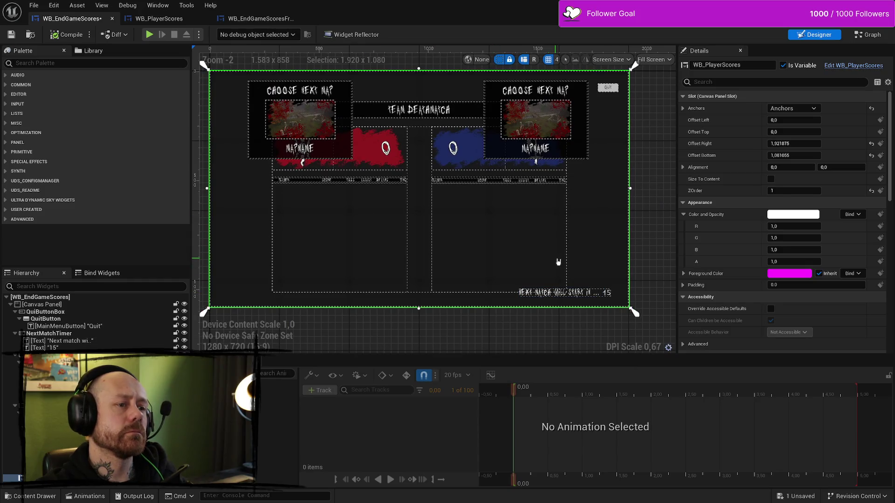
{"action": "left_click", "coordinate": [511, 149]}
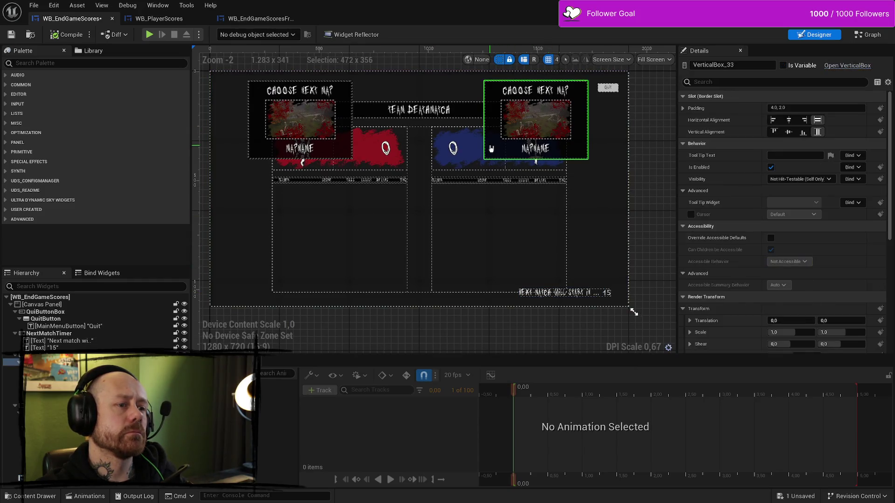
{"action": "left_click_drag", "start_coordinate": [531, 177], "coordinate": [498, 203]}
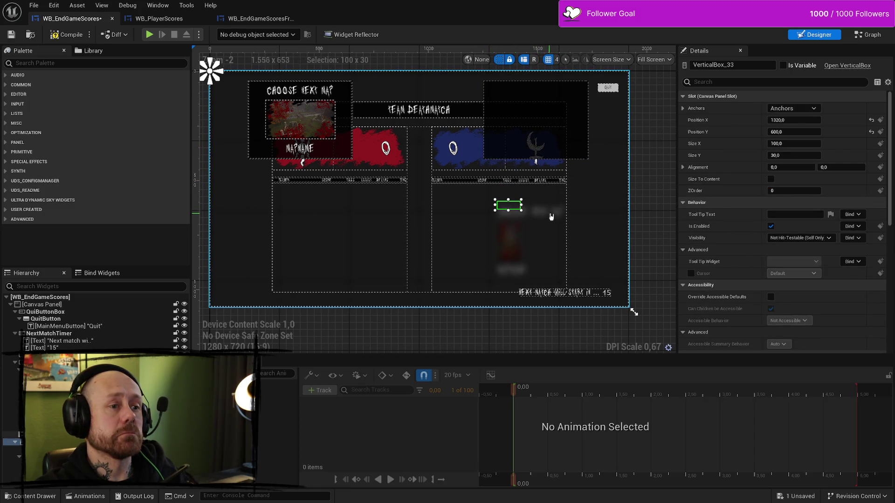
{"action": "key", "text": "ctrl+z"}
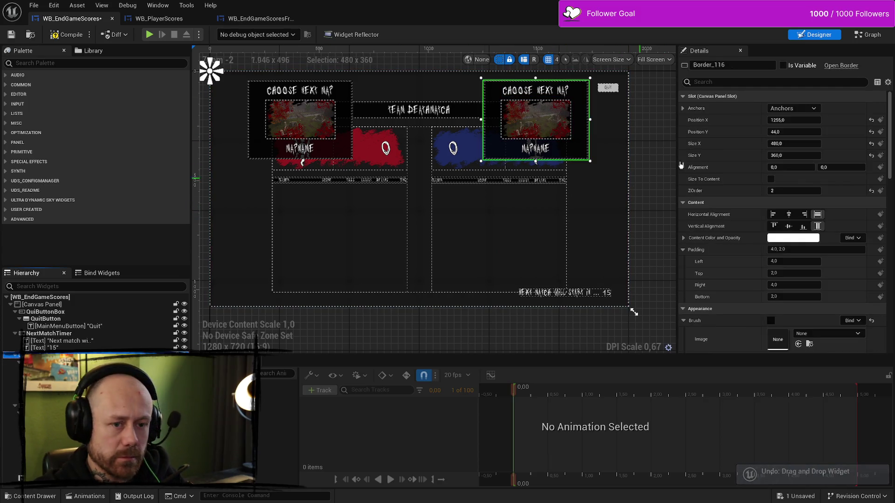
Shrink the second map panel to about 243×161 and place it near X 1659, Y 175.
{"action": "left_click_drag", "start_coordinate": [801, 146], "coordinate": [779, 147]}
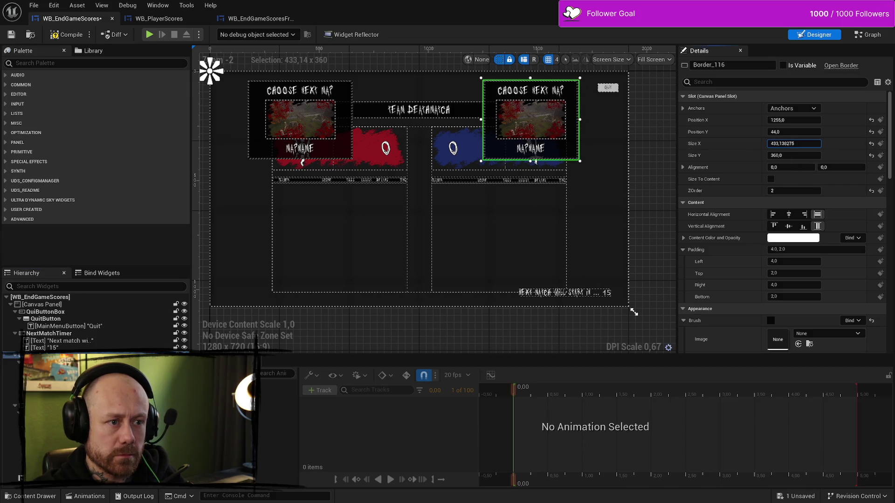
{"action": "key", "text": "ctrl+z"}
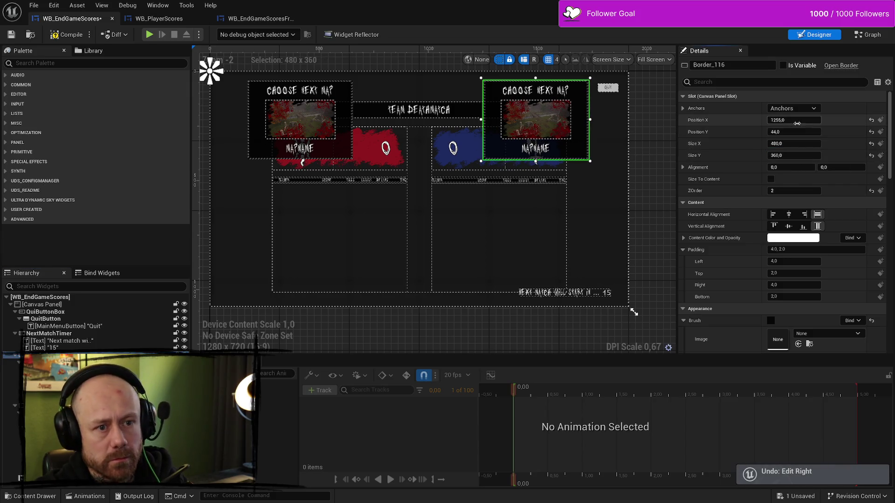
{"action": "left_click_drag", "start_coordinate": [799, 132], "coordinate": [885, 132]}
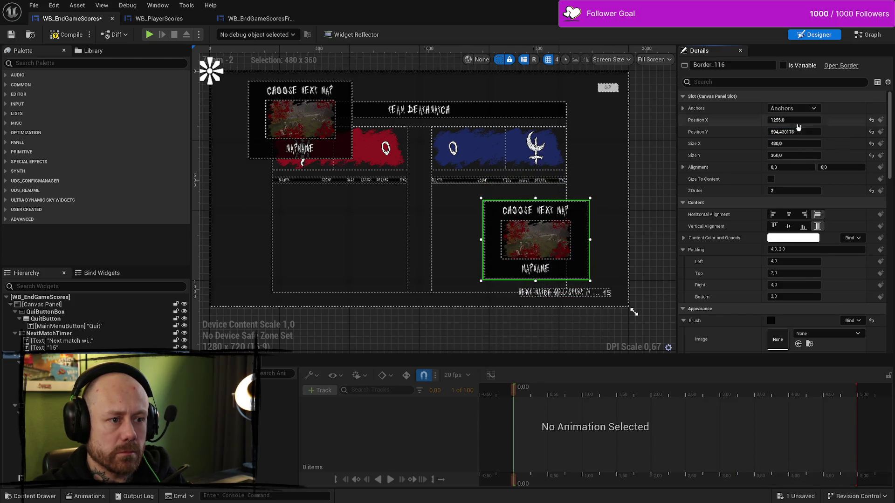
{"action": "left_click_drag", "start_coordinate": [792, 124], "coordinate": [818, 123]}
{"action": "mouse_move", "coordinate": [616, 199]}
{"action": "left_mouse_down"}
{"action": "mouse_move", "coordinate": [595, 205]}
{"action": "mouse_move", "coordinate": [565, 242]}
{"action": "left_mouse_up"}
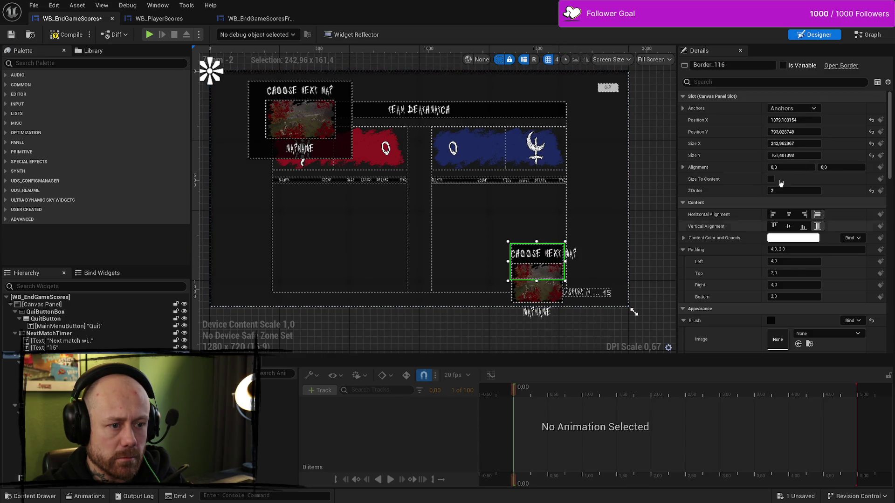
{"action": "mouse_move", "coordinate": [792, 132]}
{"action": "left_mouse_down"}
{"action": "mouse_move", "coordinate": [806, 120]}
{"action": "mouse_move", "coordinate": [832, 120]}
{"action": "mouse_move", "coordinate": [754, 132]}
{"action": "mouse_move", "coordinate": [798, 122]}
{"action": "left_mouse_up"}
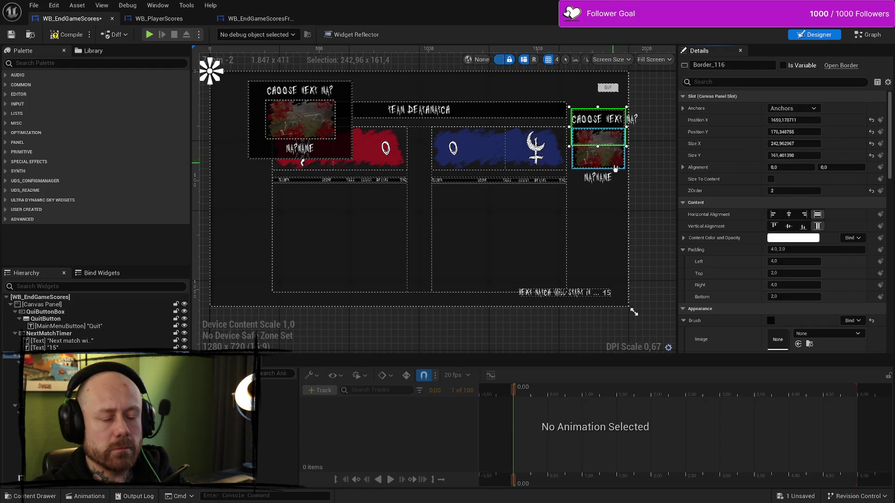
{"action": "left_click", "coordinate": [614, 167]}
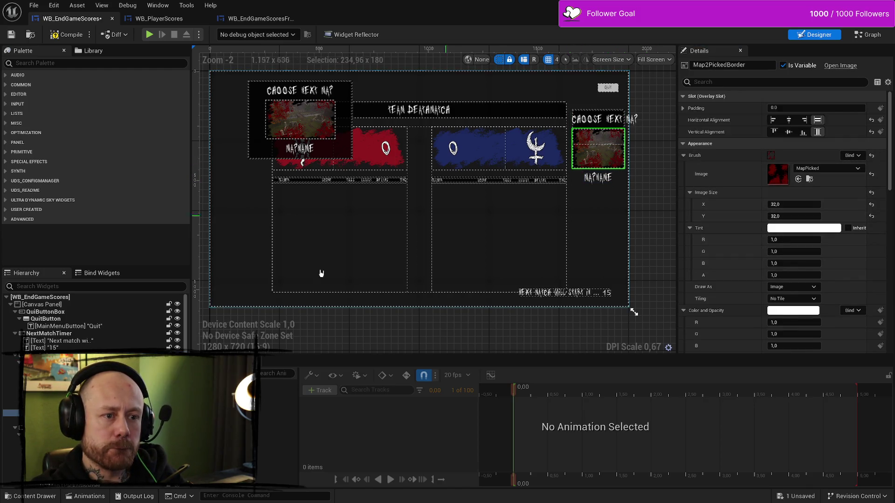
Give SizeBox_0 around the map image a Width Override of 160 and Height Override of 90.
{"action": "left_click", "coordinate": [28, 377]}
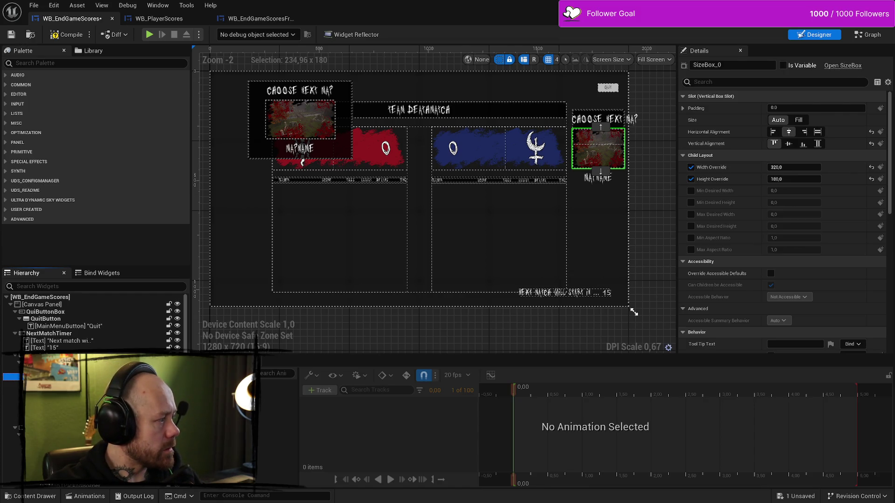
{"action": "left_click", "coordinate": [799, 167]}
{"action": "type", "text": "160"}
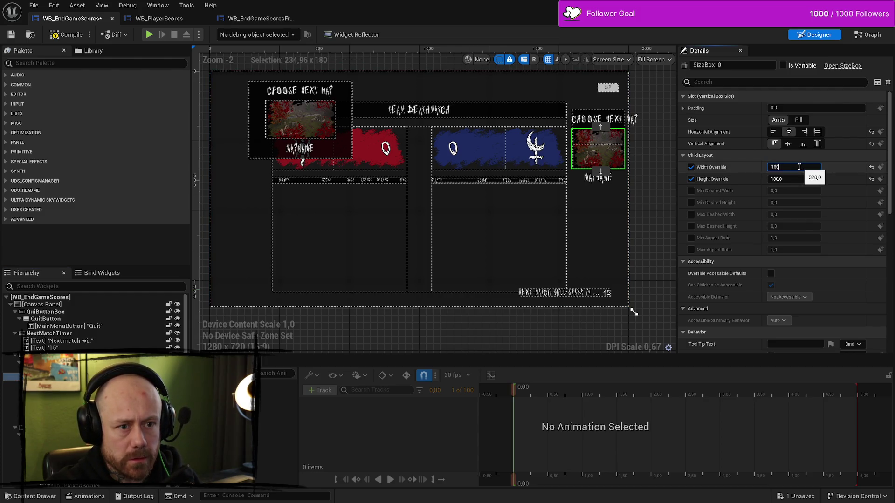
{"action": "key", "text": "Return"}
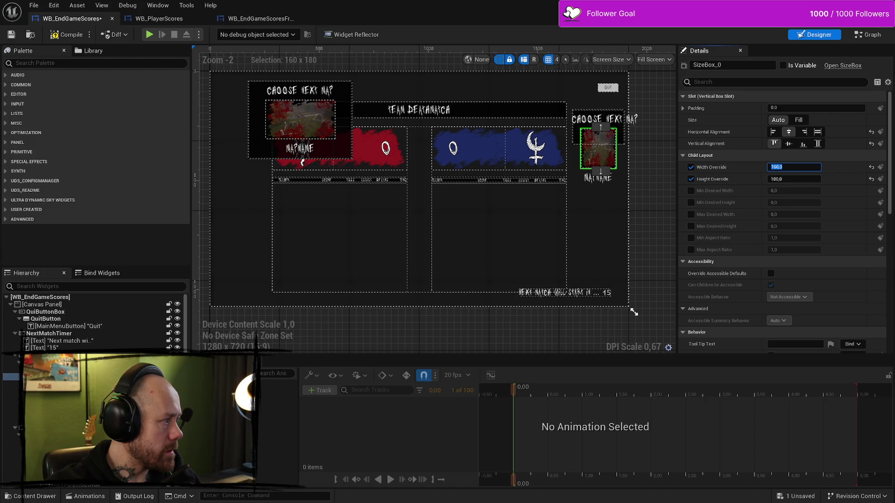
{"action": "left_click", "coordinate": [787, 180]}
{"action": "type", "text": "90"}
{"action": "key", "text": "Return"}
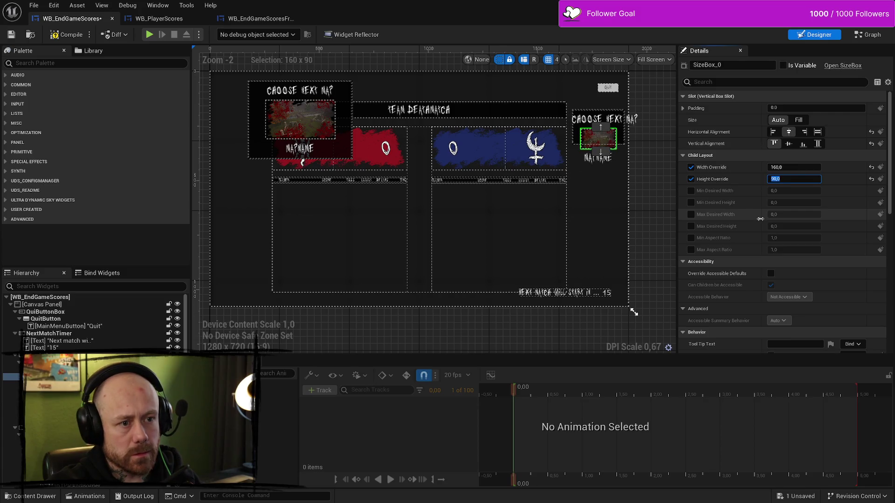
Select the panel's vertical box, then its border, and nudge the border's width.
{"action": "scroll", "coordinate": [593, 196], "scroll_direction": "up", "scroll_amount": 8}
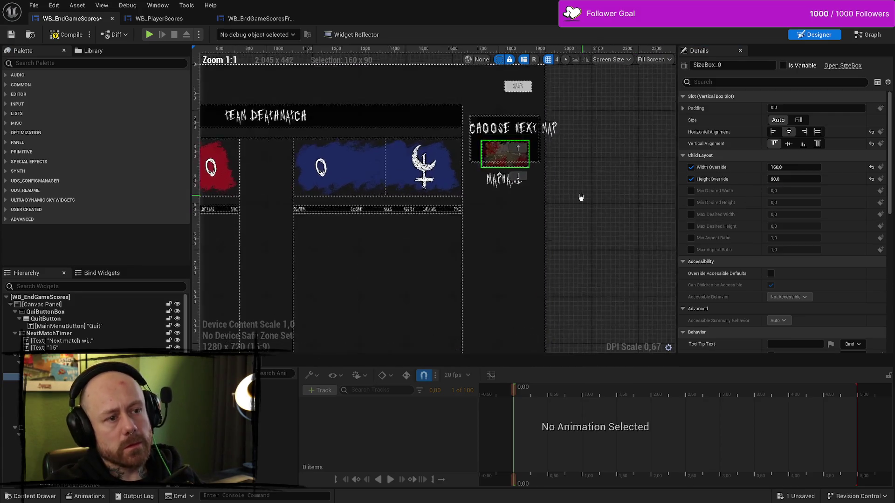
{"action": "left_click", "coordinate": [593, 195]}
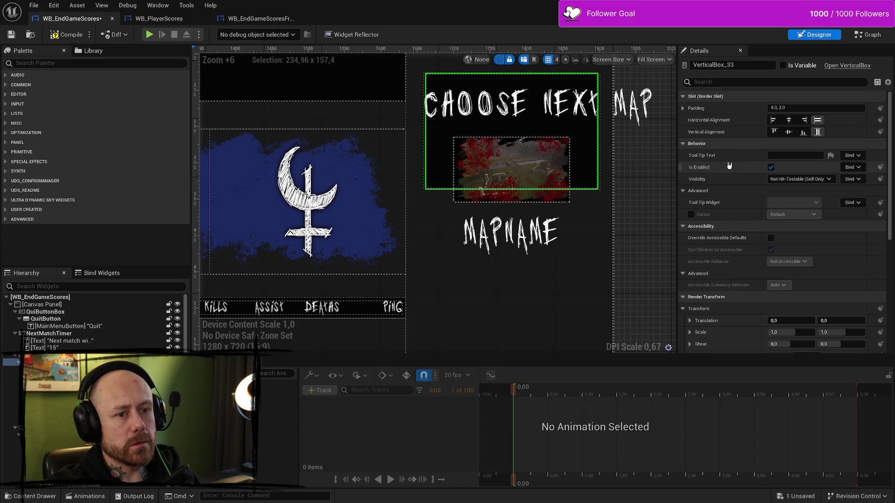
{"action": "scroll", "coordinate": [627, 194], "scroll_direction": "down", "scroll_amount": 2}
{"action": "scroll", "coordinate": [552, 228], "scroll_direction": "down", "scroll_amount": 1}
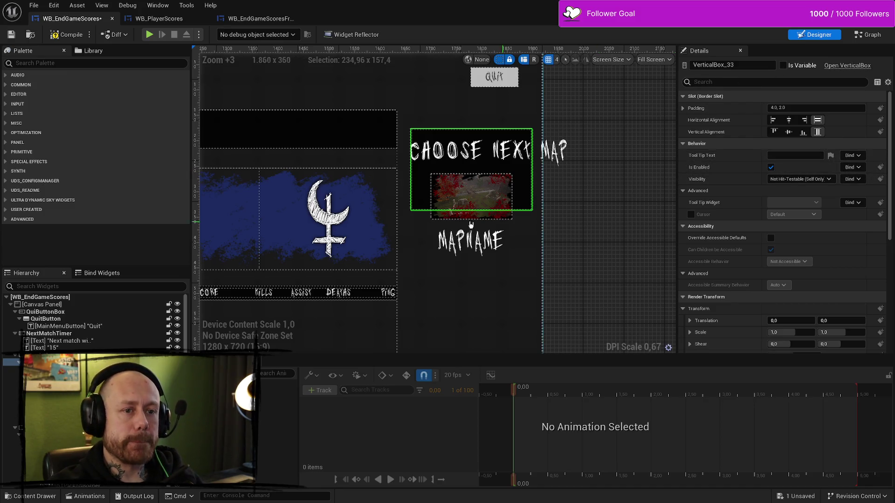
{"action": "left_click", "coordinate": [11, 356]}
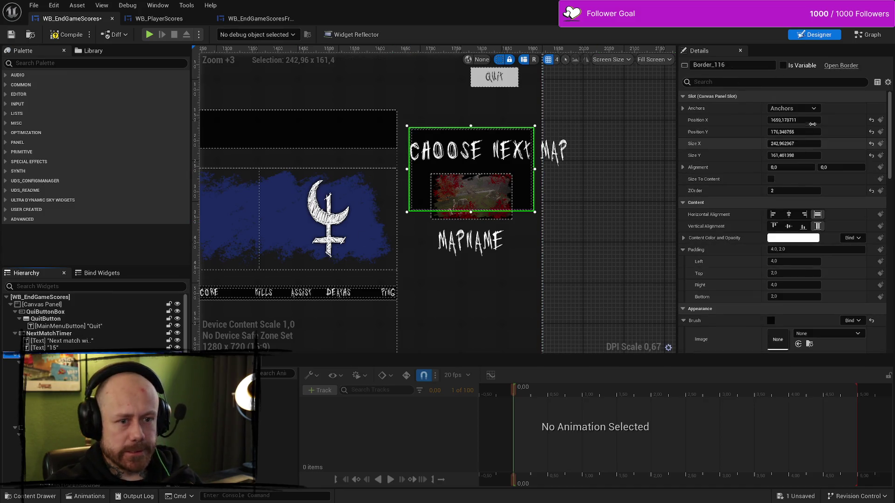
{"action": "left_click_drag", "start_coordinate": [802, 144], "coordinate": [801, 144]}
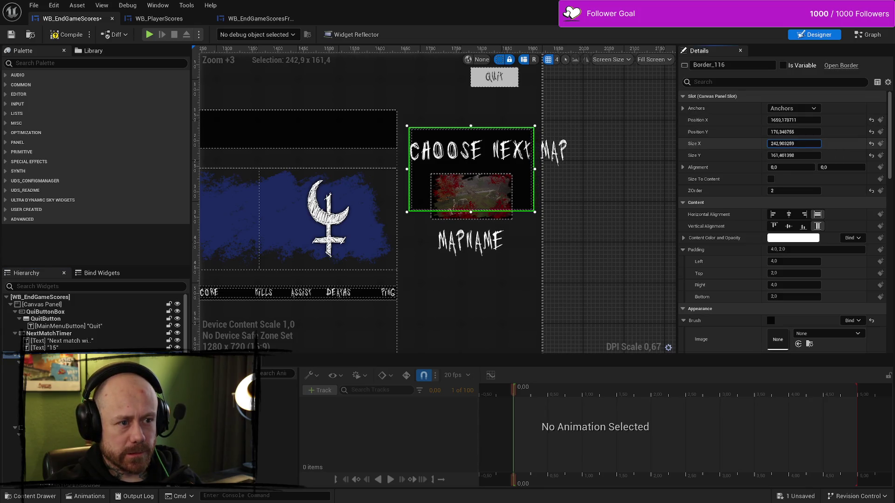
Set Border_116's Size X to 240 and drag Size Y to about 265 to enclose MAPNAME.
{"action": "left_click", "coordinate": [795, 143]}
{"action": "type", "text": "240"}
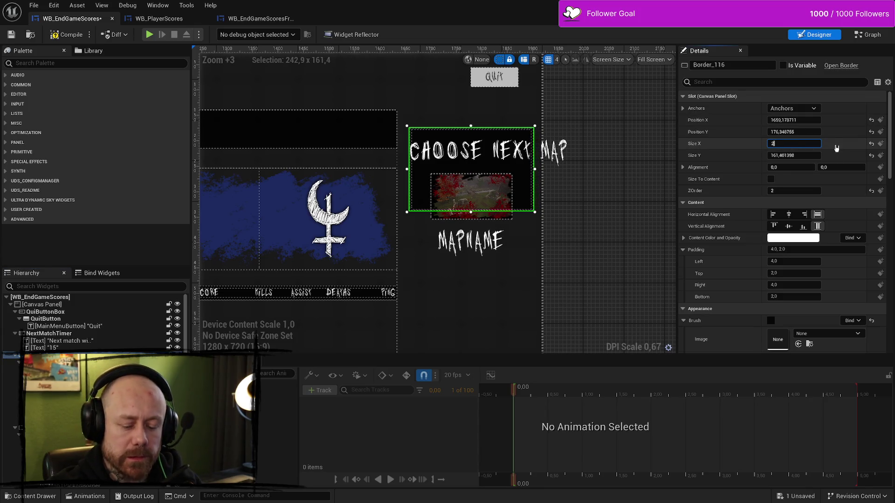
{"action": "key", "text": "Return"}
{"action": "left_click", "coordinate": [794, 155]}
{"action": "key", "text": "Escape"}
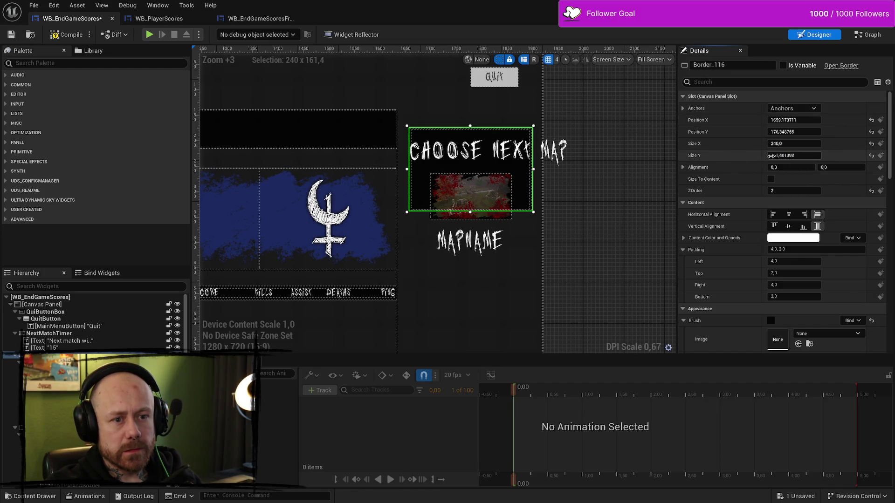
{"action": "mouse_move", "coordinate": [772, 156]}
{"action": "left_mouse_down"}
{"action": "mouse_move", "coordinate": [825, 156]}
{"action": "mouse_move", "coordinate": [774, 156]}
{"action": "mouse_move", "coordinate": [783, 156]}
{"action": "left_mouse_up"}
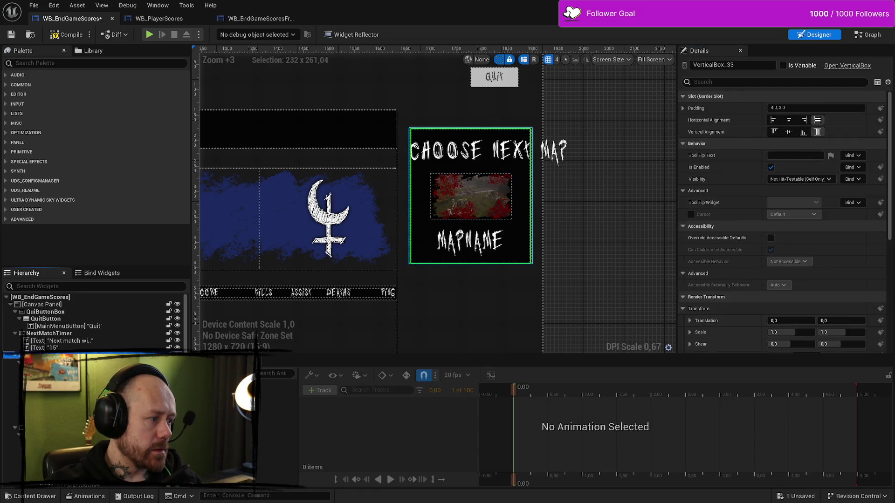
Delete the map panel border, undo the deletion, and reselect the restored border.
{"action": "key", "text": "Delete"}
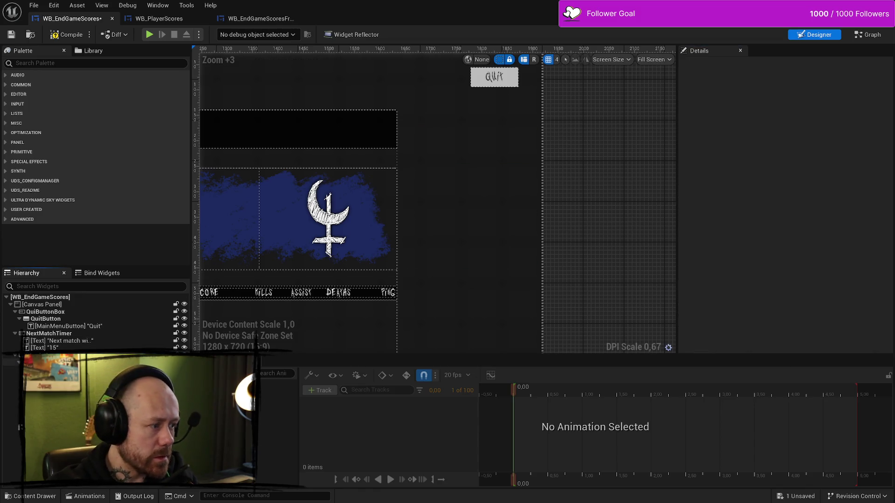
{"action": "key", "text": "ctrl+z"}
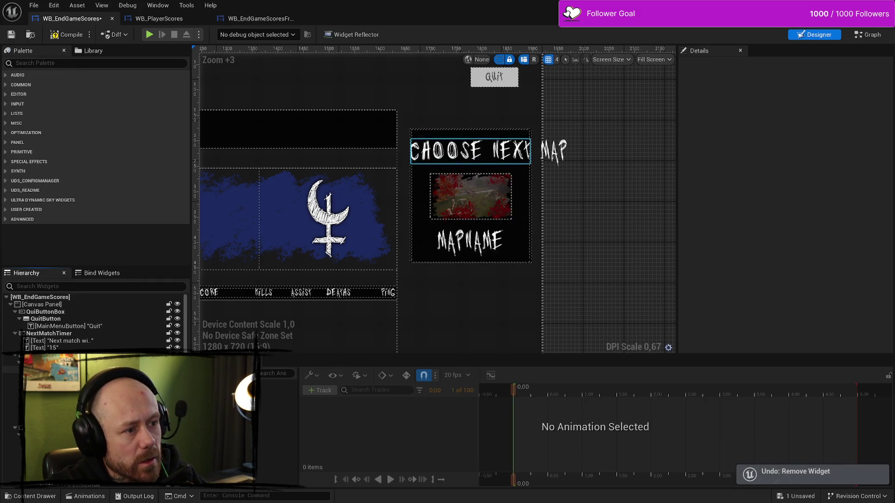
{"action": "left_click", "coordinate": [12, 355]}
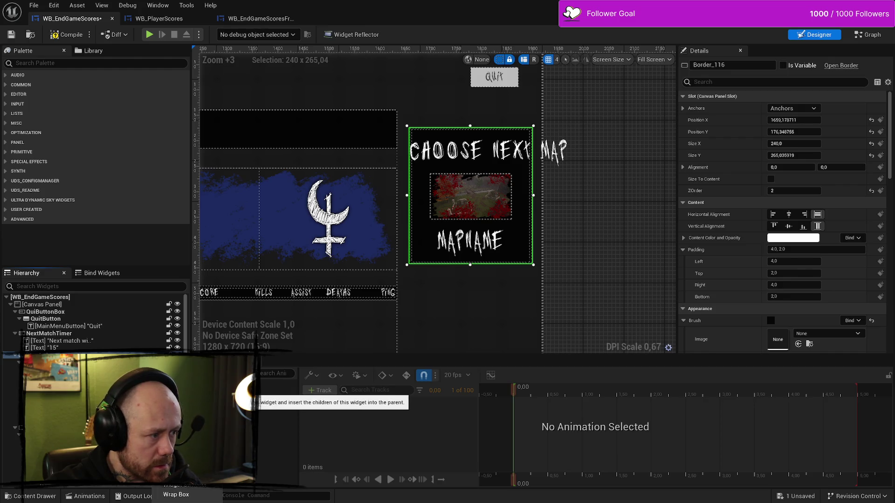
Replace Border_116 with its child and set the CHOOSE NEXT MAP title font size to 20.
{"action": "left_click", "coordinate": [176, 495]}
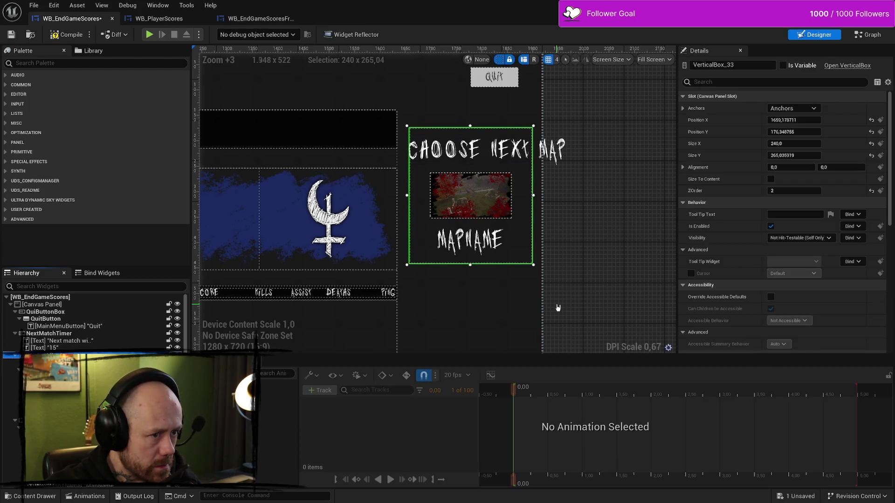
{"action": "left_click", "coordinate": [486, 148]}
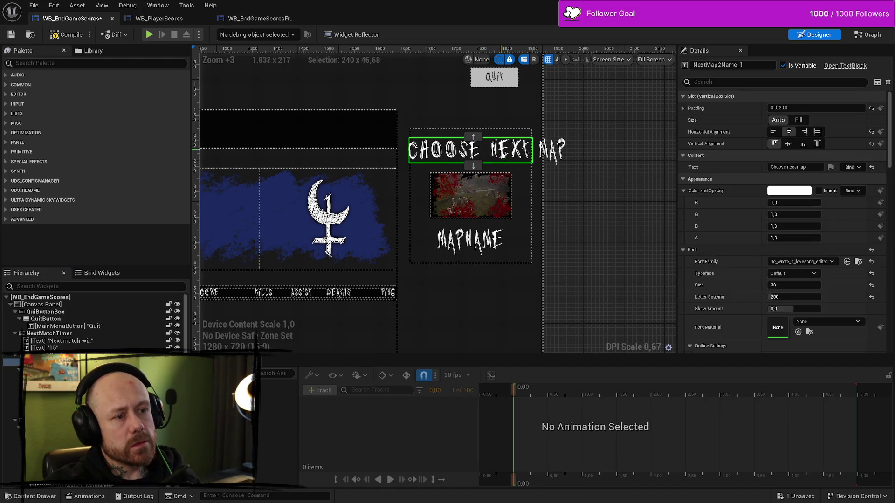
{"action": "left_click", "coordinate": [816, 284]}
{"action": "type", "text": "20"}
{"action": "key", "text": "Return"}
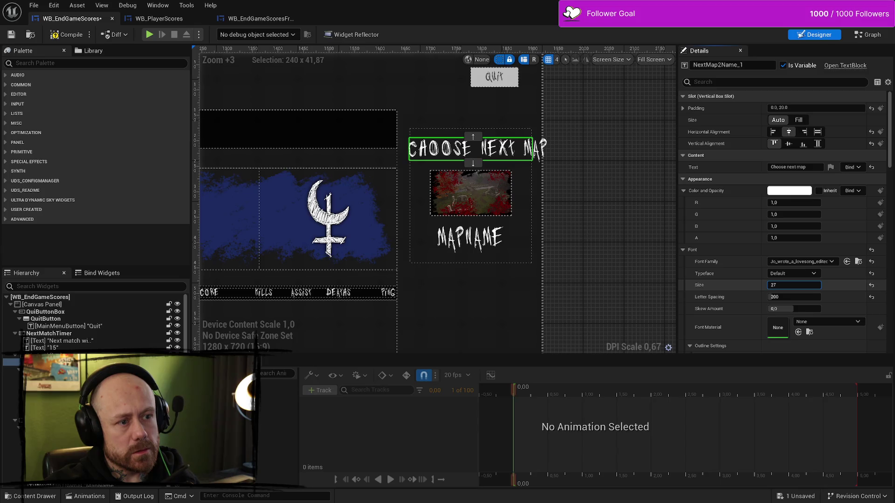
{"action": "left_click", "coordinate": [806, 287]}
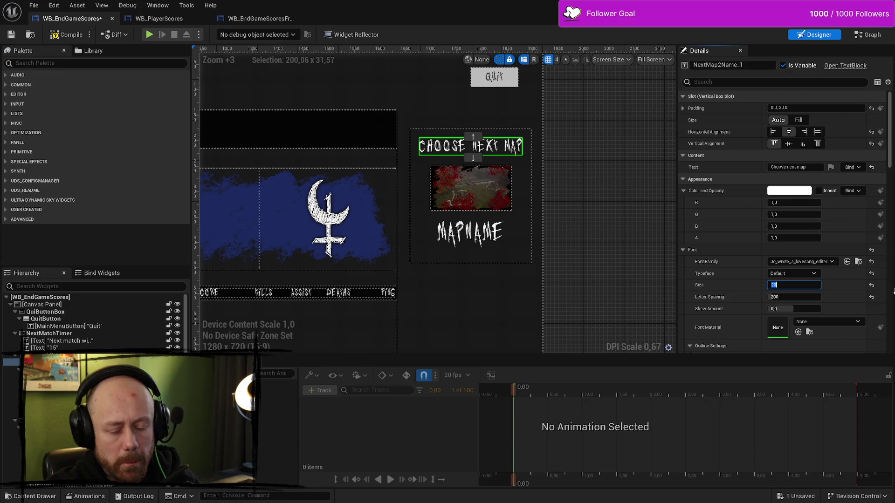
{"action": "left_click", "coordinate": [470, 232]}
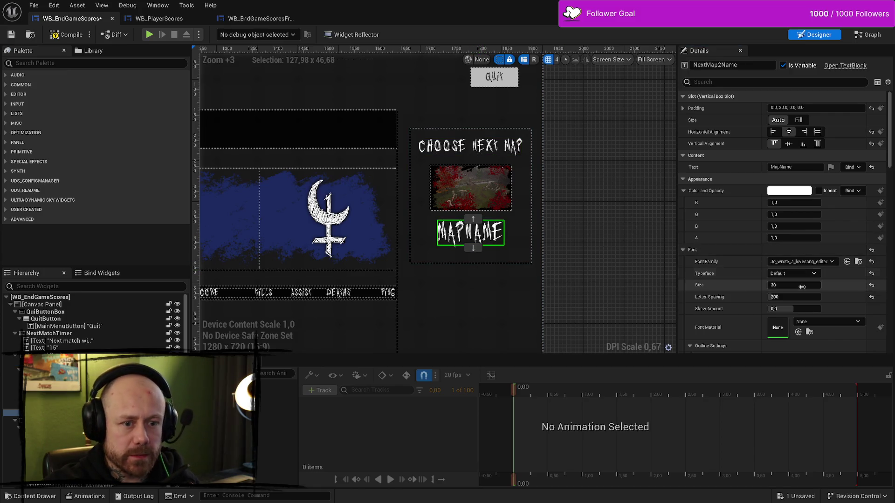
{"action": "left_click", "coordinate": [625, 230]}
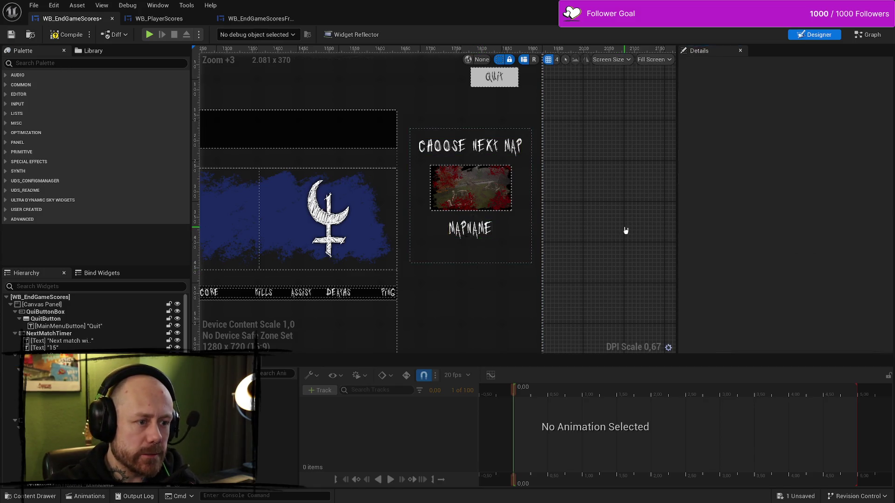
Compile the scoreboard widget and launch a play-test of the level.
{"action": "scroll", "coordinate": [615, 215], "scroll_direction": "down", "scroll_amount": 7}
{"action": "scroll", "coordinate": [619, 217], "scroll_direction": "up", "scroll_amount": 2}
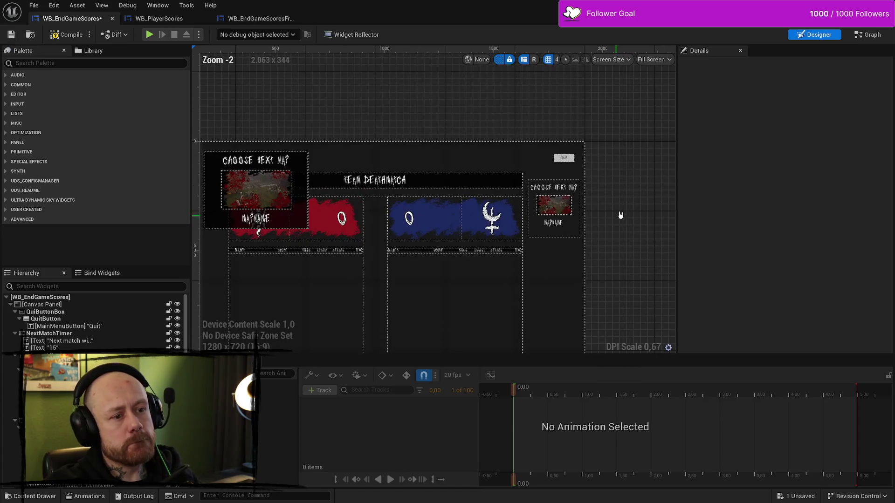
{"action": "left_click", "coordinate": [67, 34]}
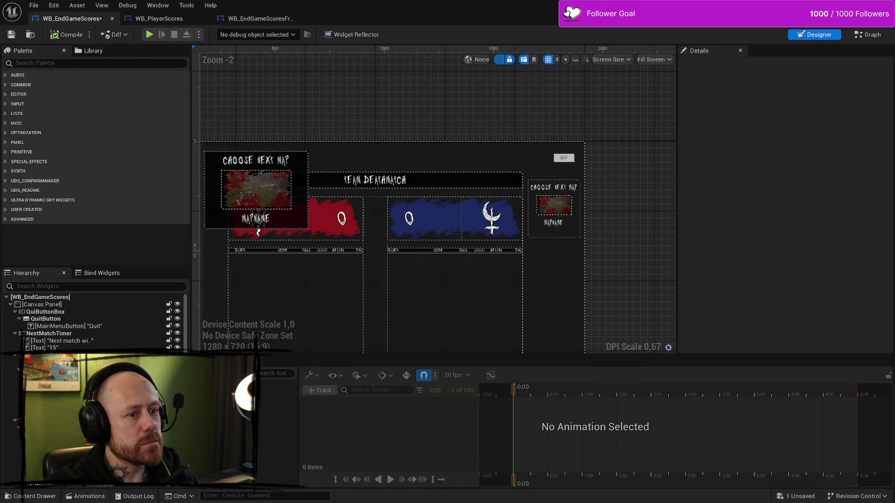
{"action": "key", "text": "alt+Tab"}
{"action": "left_click", "coordinate": [216, 34]}
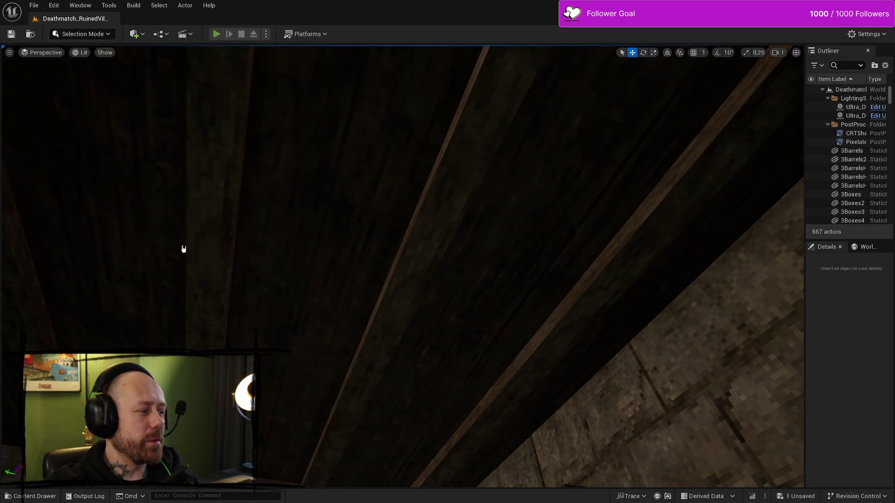
Deploy into the running match, then pause and quit back to the main menu.
{"action": "left_click", "coordinate": [360, 454]}
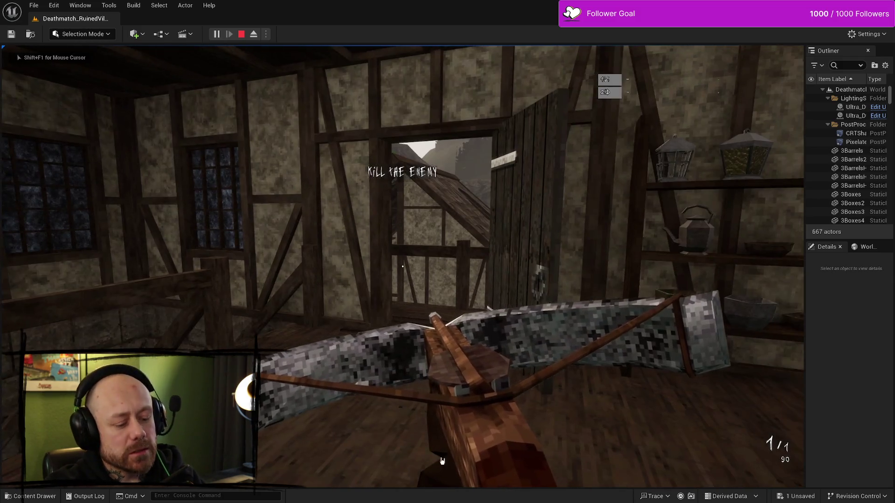
{"action": "key", "text": "Escape"}
{"action": "left_click", "coordinate": [182, 252]}
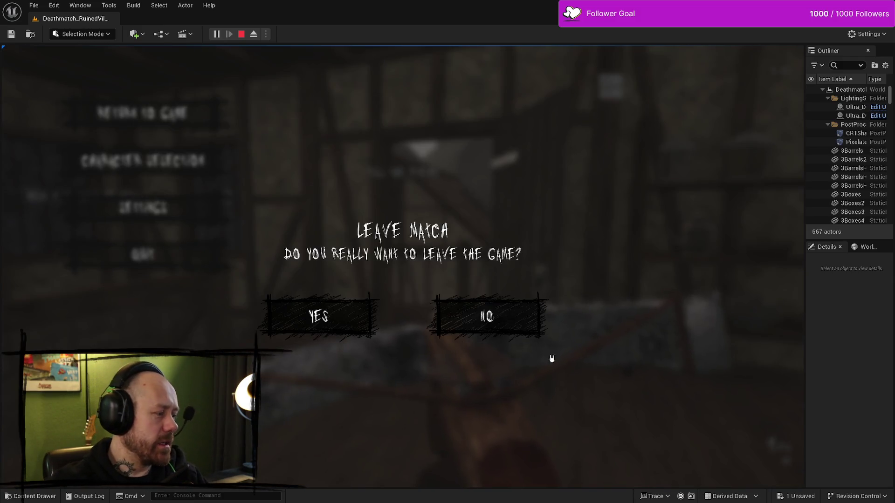
{"action": "left_click", "coordinate": [306, 304]}
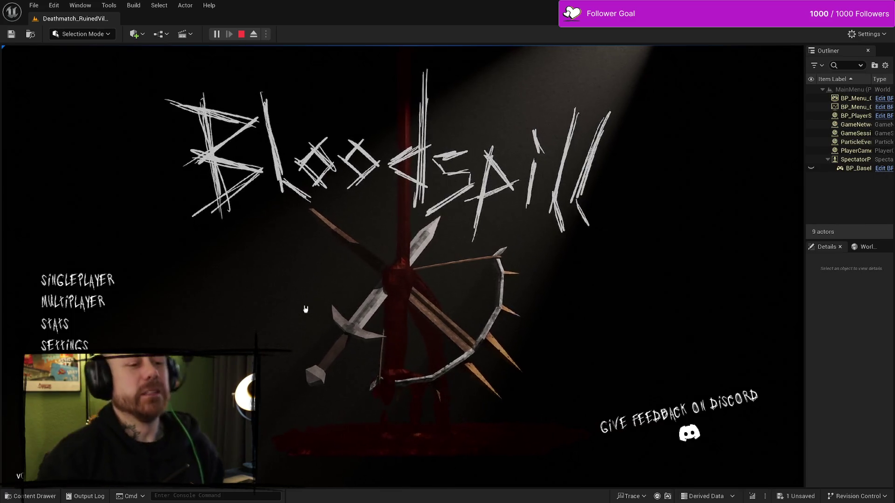
Start a Team Deathmatch multiplayer game with fewer bots and 4 points to win, in fullscreen.
{"action": "left_click", "coordinate": [73, 302]}
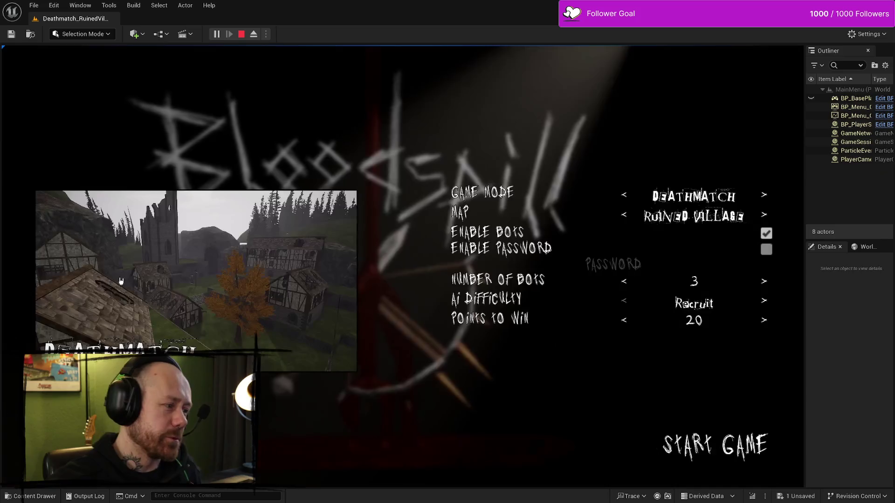
{"action": "left_click", "coordinate": [624, 196]}
{"action": "left_click", "coordinate": [627, 301]}
{"action": "left_click", "coordinate": [627, 300]}
{"action": "left_click", "coordinate": [625, 316]}
{"action": "left_click", "coordinate": [624, 316]}
{"action": "left_click", "coordinate": [624, 355]}
{"action": "left_click", "coordinate": [625, 355]}
{"action": "left_click", "coordinate": [624, 355]}
{"action": "left_click", "coordinate": [624, 355]}
{"action": "left_click", "coordinate": [625, 355]}
{"action": "left_click", "coordinate": [624, 355]}
{"action": "left_click", "coordinate": [624, 355]}
{"action": "left_click", "coordinate": [714, 445]}
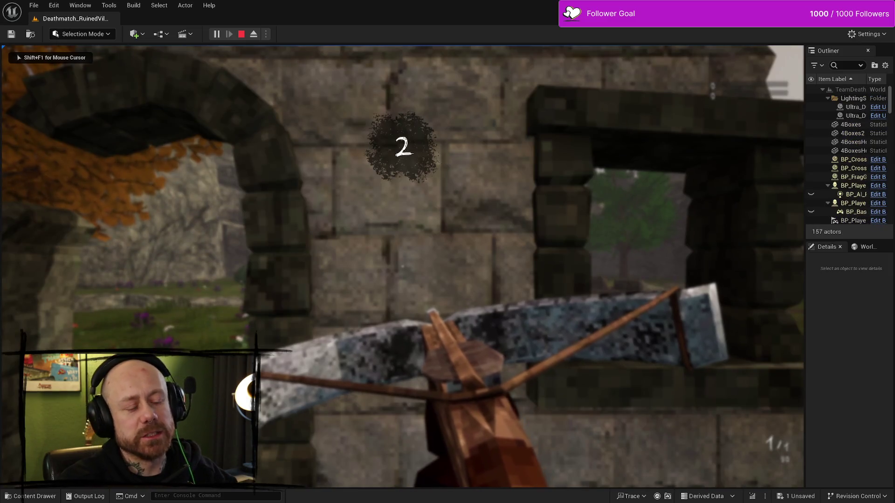
{"action": "key", "text": "F11"}
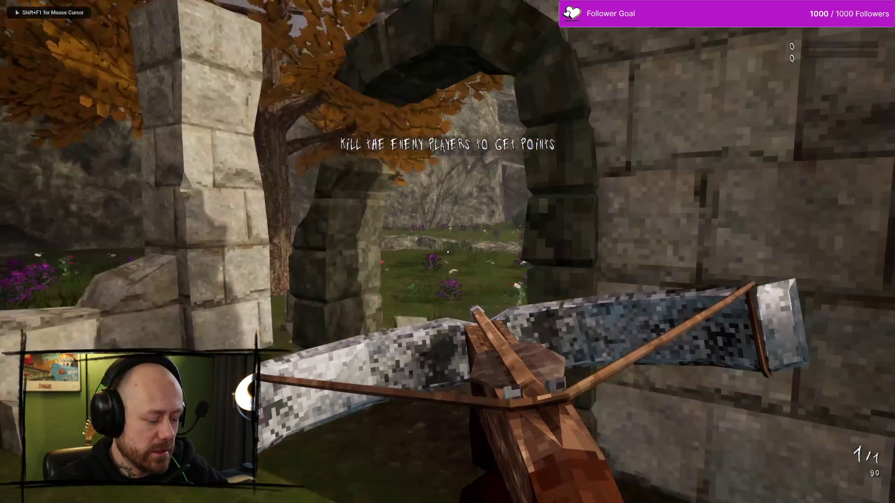
Check the team scoreboard, respawn and deploy, then stop the play session.
{"action": "key", "text": "Tab"}
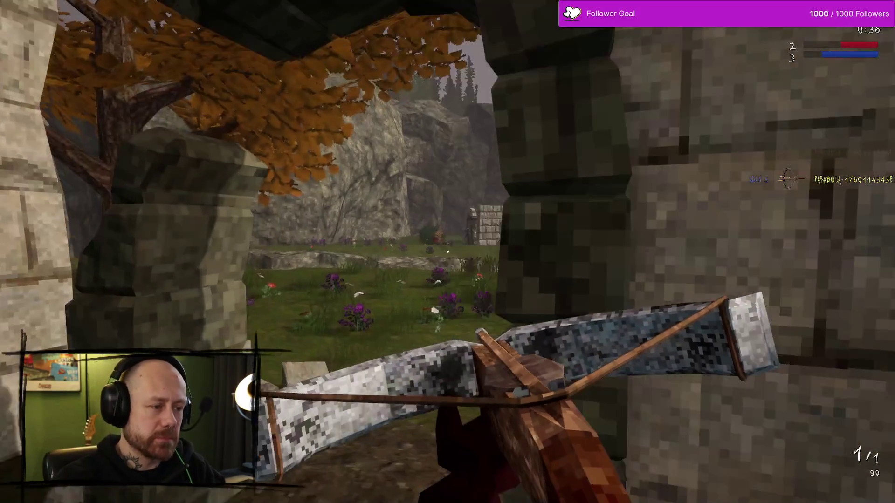
{"action": "key", "text": "1"}
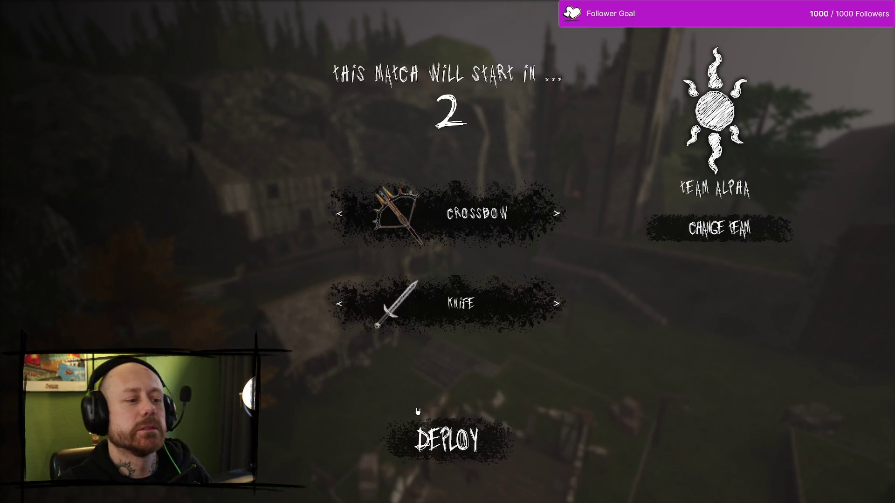
{"action": "left_click", "coordinate": [450, 438]}
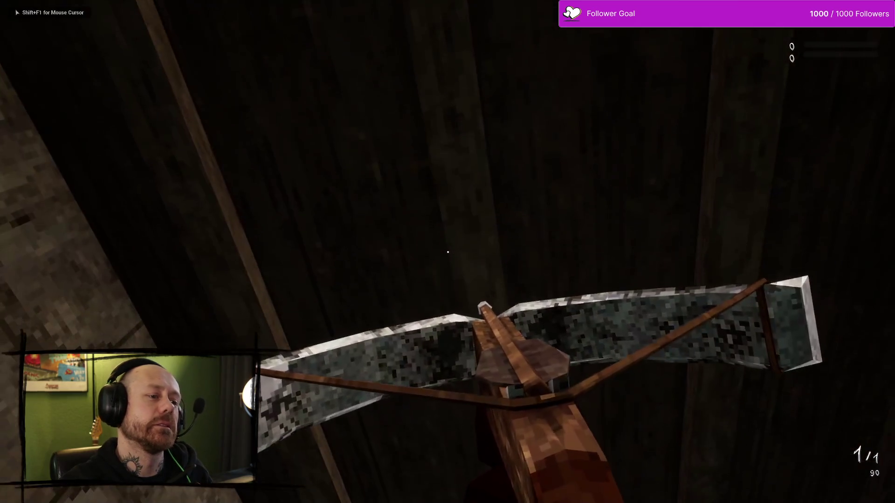
{"action": "key", "text": "Escape"}
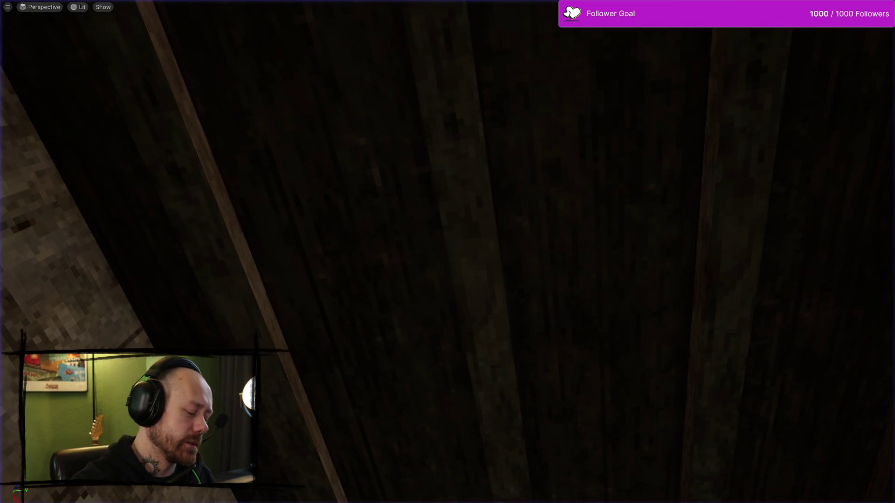
Open WB_EndGameScores from the Content Drawer and maximize its editor window.
{"action": "key", "text": "ctrl+space"}
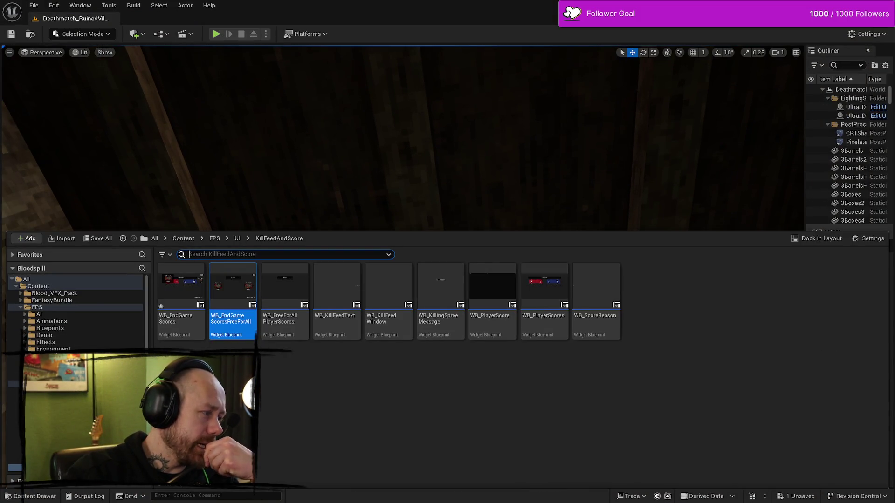
{"action": "key", "text": "alt+Tab"}
{"action": "double_click", "coordinate": [474, 7]}
{"action": "double_click", "coordinate": [708, 7]}
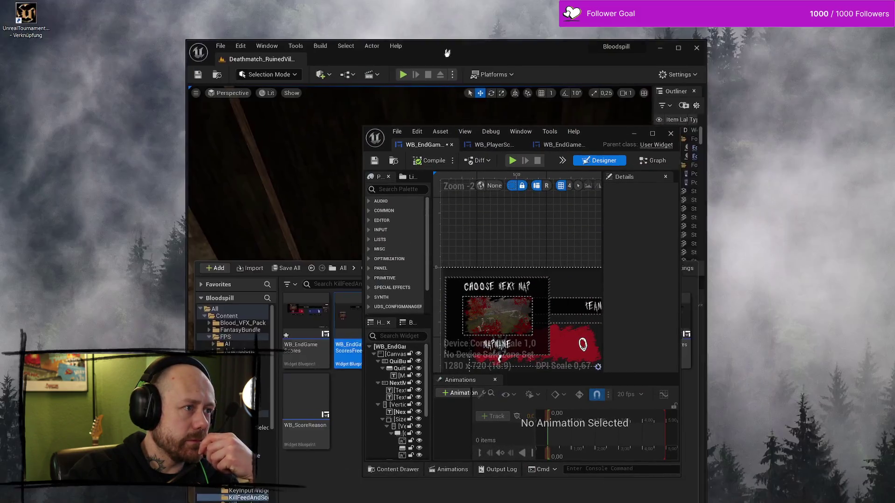
{"action": "left_click", "coordinate": [705, 33]}
{"action": "left_click", "coordinate": [652, 134]}
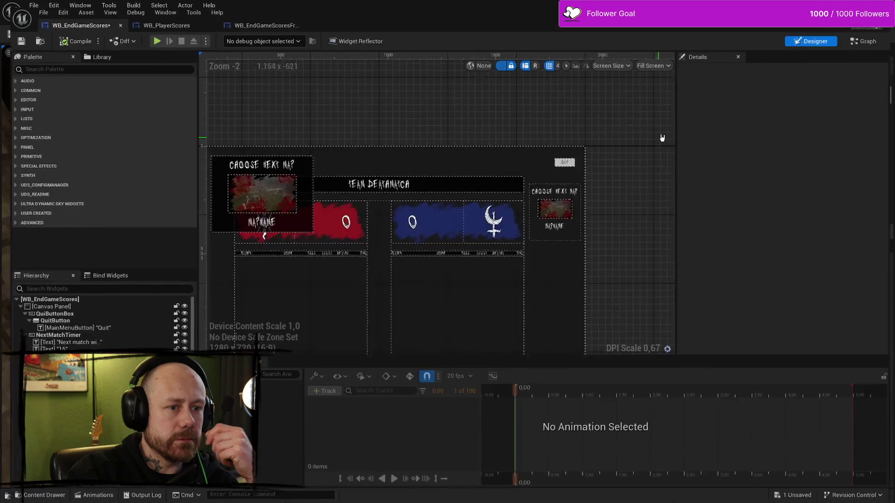
Undo the four latest edits to the right CHOOSE NEXT MAP box.
{"action": "key", "text": "ctrl+z"}
{"action": "key", "text": "ctrl+z"}
{"action": "key", "text": "ctrl+z"}
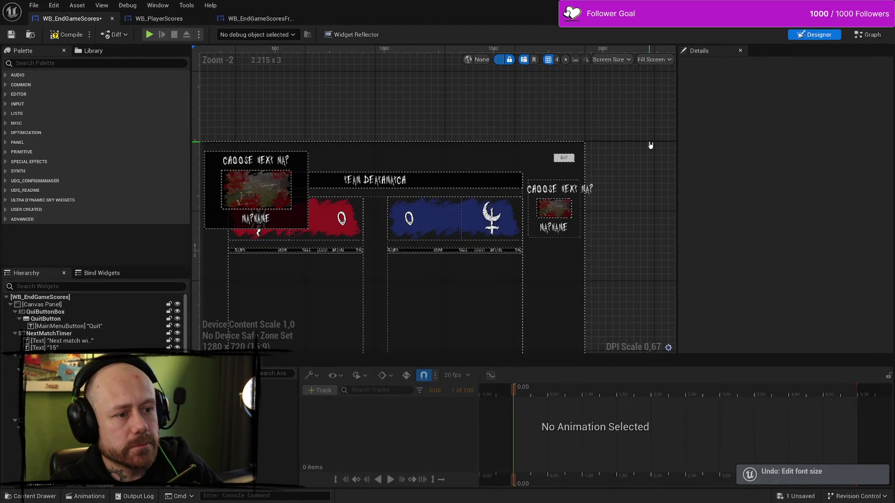
{"action": "key", "text": "ctrl+z"}
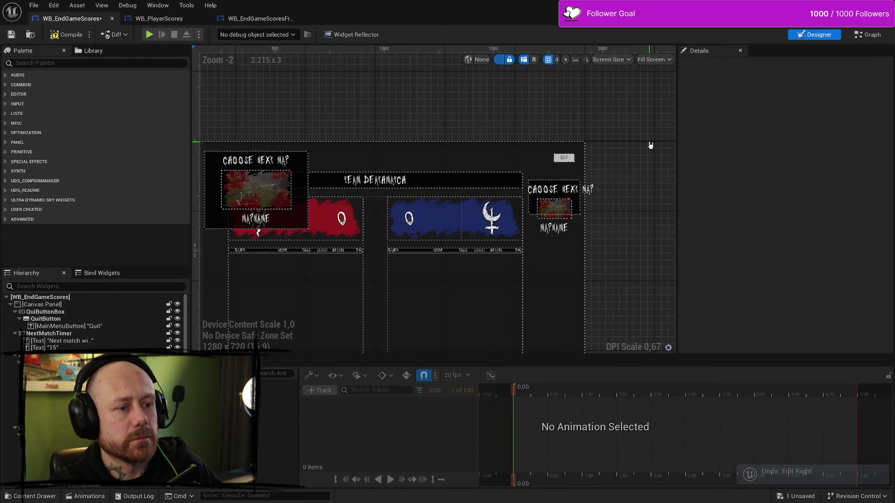
{"action": "key", "text": "ctrl+z"}
{"action": "key", "text": "ctrl+z"}
{"action": "key", "text": "ctrl+z"}
{"action": "key", "text": "ctrl+z"}
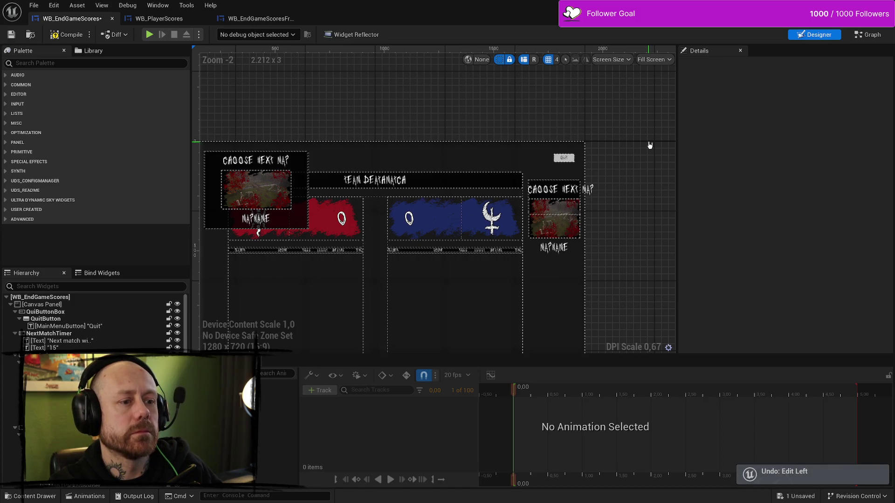
{"action": "key", "text": "ctrl+z"}
{"action": "key", "text": "ctrl+z"}
{"action": "key", "text": "ctrl+z"}
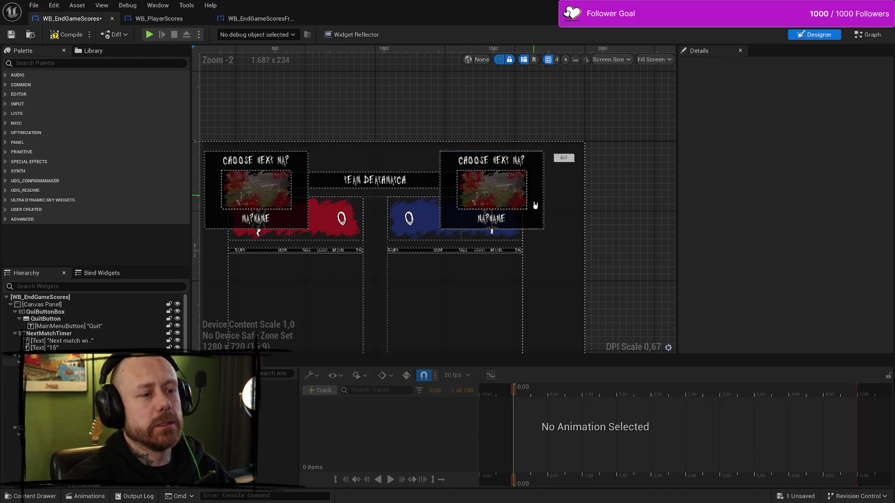
Select the embedded player scores widget and switch to editing WB_PlayerScores.
{"action": "scroll", "coordinate": [533, 196], "scroll_direction": "down", "scroll_amount": 5}
{"action": "scroll", "coordinate": [532, 217], "scroll_direction": "up", "scroll_amount": 5}
{"action": "scroll", "coordinate": [419, 275], "scroll_direction": "up", "scroll_amount": 2}
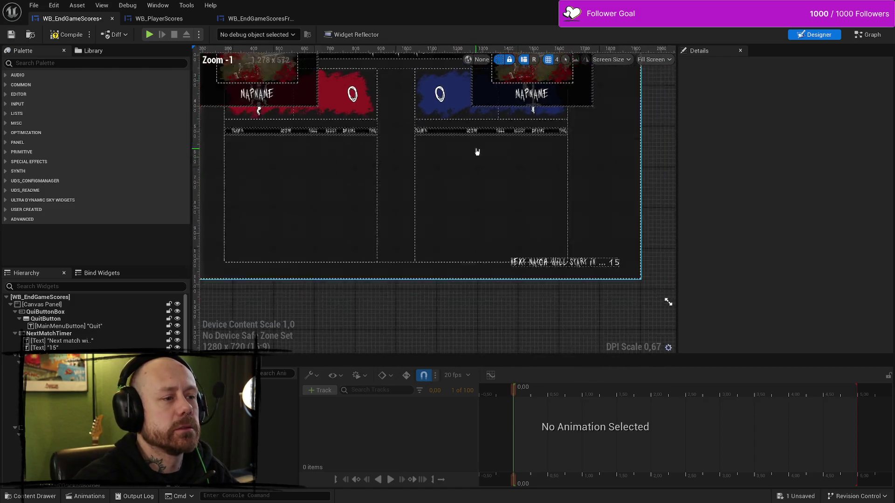
{"action": "scroll", "coordinate": [475, 159], "scroll_direction": "down", "scroll_amount": 3}
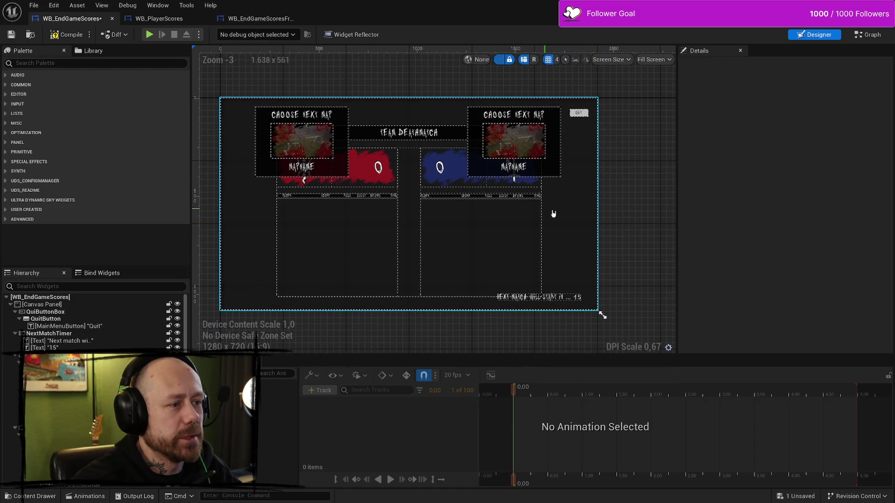
{"action": "left_click", "coordinate": [564, 226]}
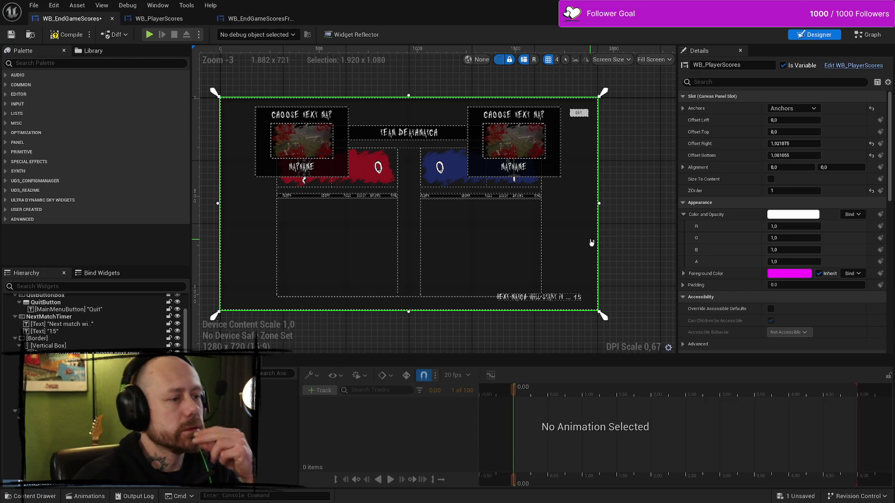
{"action": "left_click", "coordinate": [158, 18]}
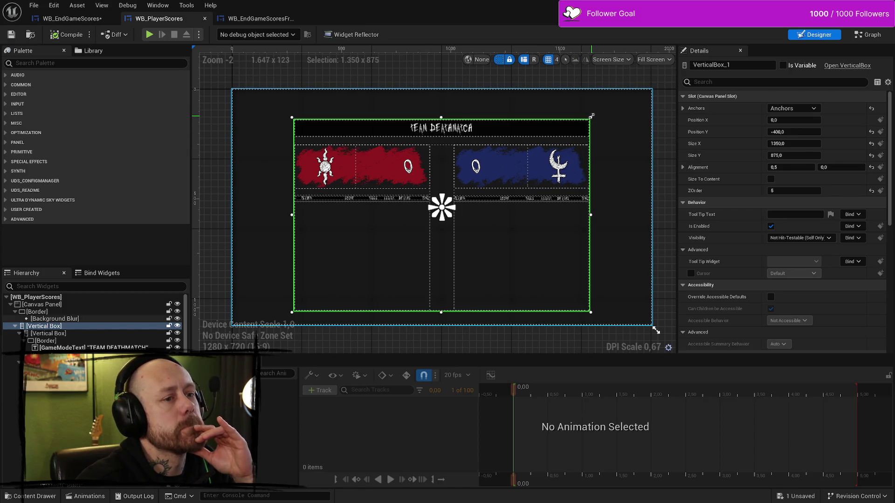
Preview the WB_PlayerScores layout at 1920x1080, then return to WB_EndGameScores.
{"action": "mouse_move", "coordinate": [655, 330]}
{"action": "left_mouse_down"}
{"action": "mouse_move", "coordinate": [571, 271]}
{"action": "mouse_move", "coordinate": [655, 339]}
{"action": "left_mouse_up"}
{"action": "key", "text": "ctrl+z"}
{"action": "scroll", "coordinate": [657, 386], "scroll_direction": "down", "scroll_amount": 5}
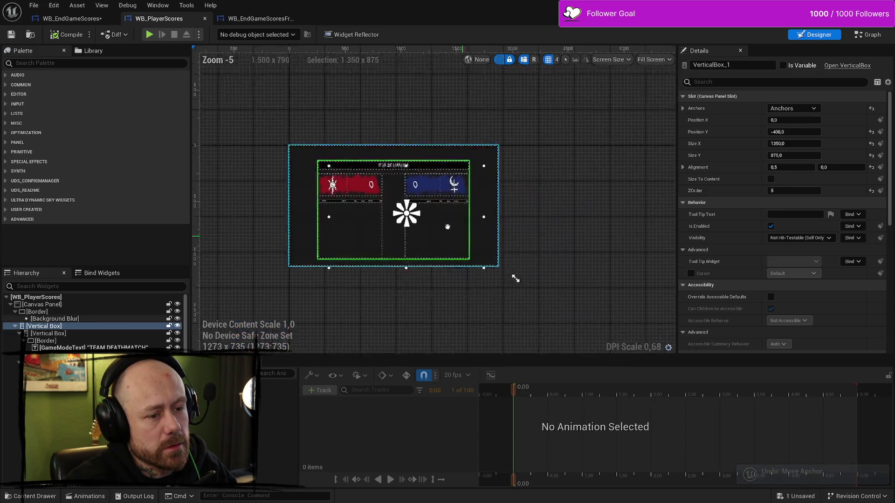
{"action": "scroll", "coordinate": [429, 225], "scroll_direction": "up", "scroll_amount": 4}
{"action": "mouse_move", "coordinate": [429, 225]}
{"action": "left_mouse_down"}
{"action": "mouse_move", "coordinate": [517, 280]}
{"action": "mouse_move", "coordinate": [615, 313]}
{"action": "left_mouse_up"}
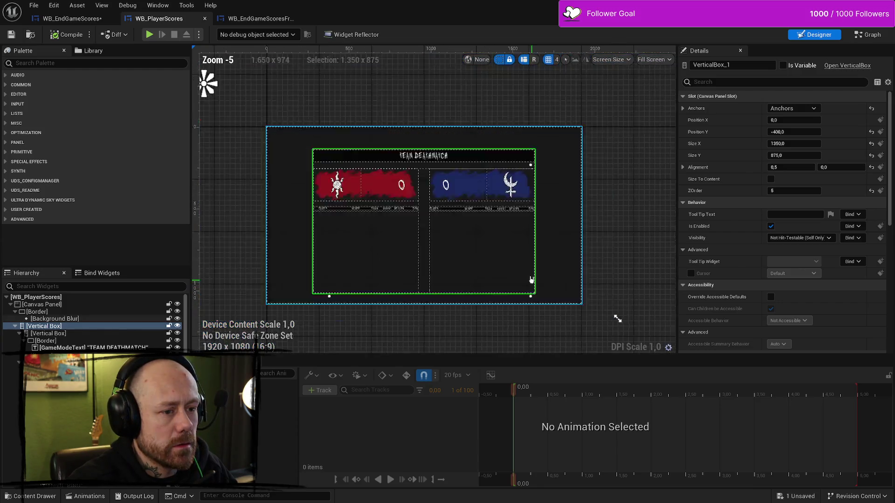
{"action": "scroll", "coordinate": [433, 129], "scroll_direction": "down", "scroll_amount": 1}
{"action": "left_click_drag", "start_coordinate": [434, 128], "coordinate": [466, 199]}
{"action": "left_click", "coordinate": [75, 20]}
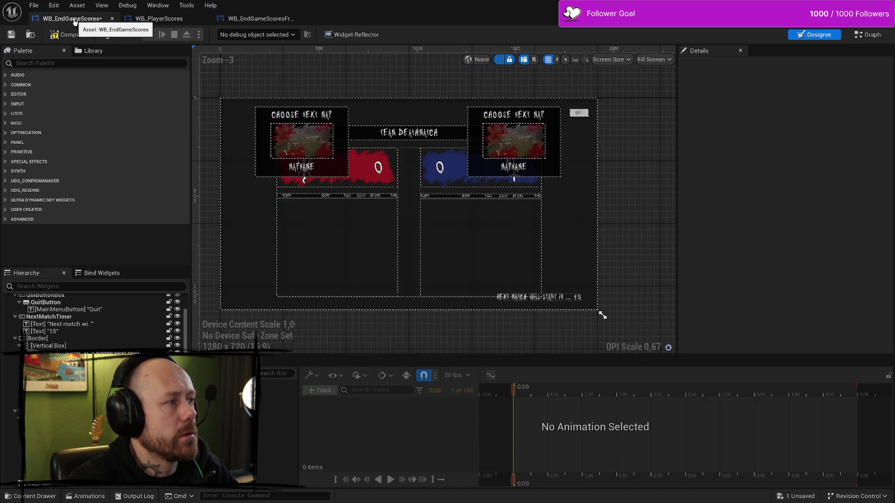
{"action": "mouse_move", "coordinate": [600, 314]}
{"action": "left_mouse_down"}
{"action": "mouse_move", "coordinate": [572, 298]}
{"action": "mouse_move", "coordinate": [601, 310]}
{"action": "left_mouse_up"}
{"action": "scroll", "coordinate": [605, 310], "scroll_direction": "down", "scroll_amount": 2}
{"action": "scroll", "coordinate": [482, 219], "scroll_direction": "up", "scroll_amount": 1}
{"action": "left_click_drag", "start_coordinate": [465, 203], "coordinate": [603, 280]}
{"action": "scroll", "coordinate": [459, 180], "scroll_direction": "up", "scroll_amount": 2}
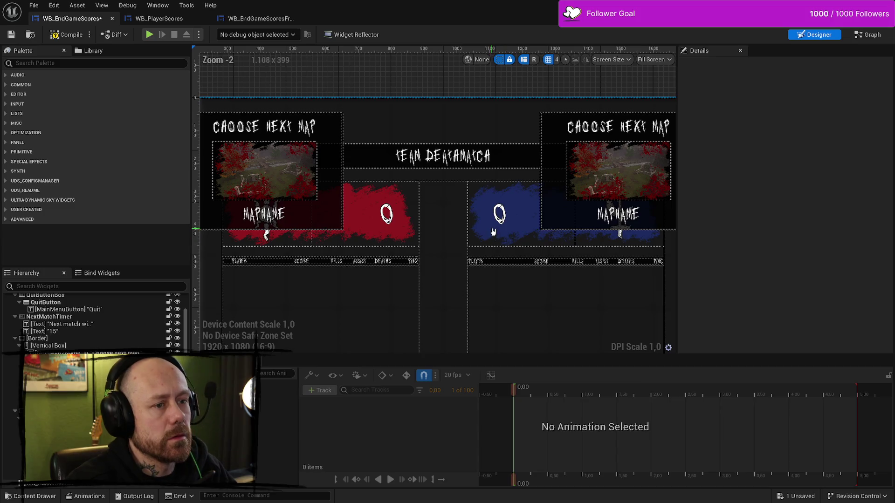
{"action": "scroll", "coordinate": [493, 228], "scroll_direction": "down", "scroll_amount": 1}
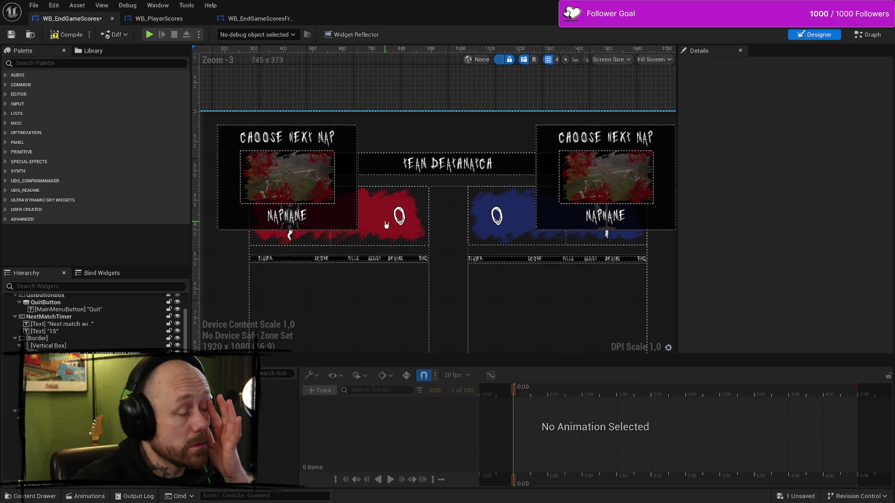
{"action": "left_click", "coordinate": [343, 203]}
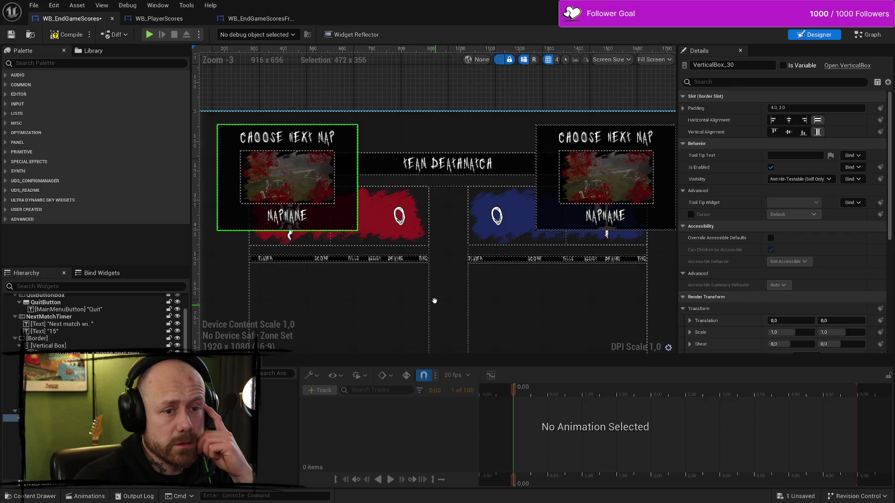
{"action": "left_click_drag", "start_coordinate": [433, 315], "coordinate": [426, 229]}
{"action": "scroll", "coordinate": [760, 217], "scroll_direction": "down", "scroll_amount": 5}
{"action": "scroll", "coordinate": [758, 215], "scroll_direction": "up", "scroll_amount": 4}
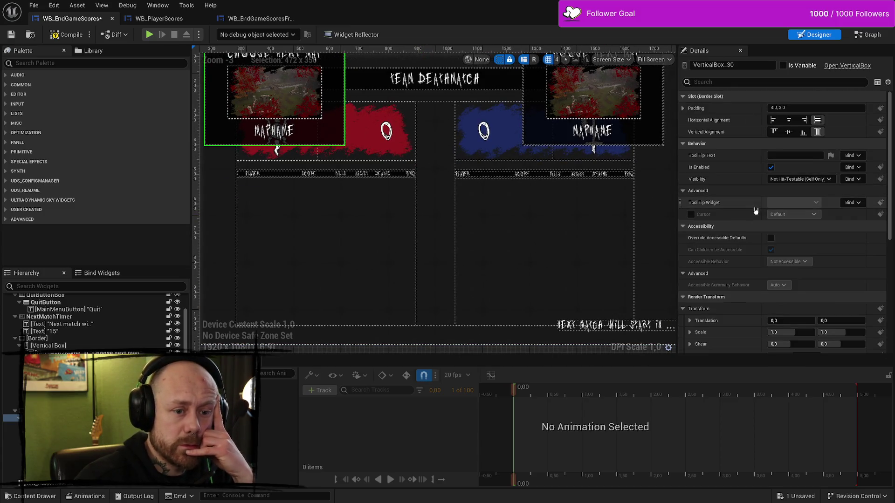
{"action": "left_click", "coordinate": [575, 116]}
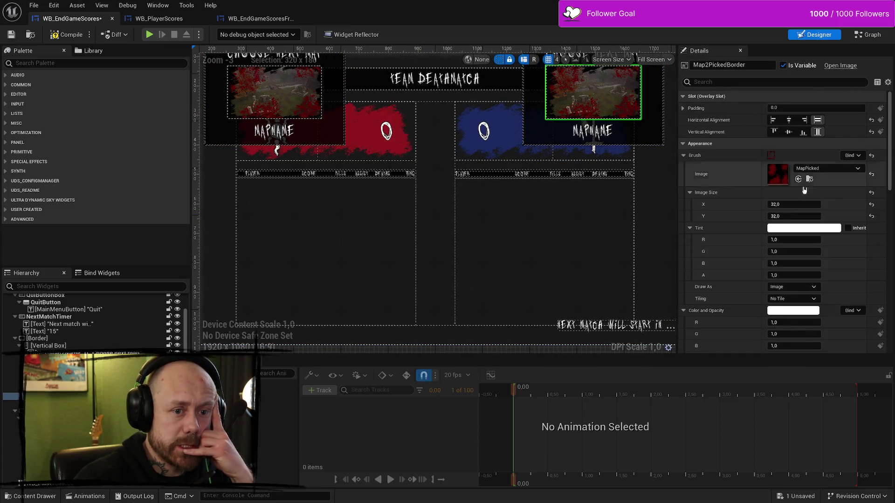
{"action": "scroll", "coordinate": [742, 239], "scroll_direction": "down", "scroll_amount": 2}
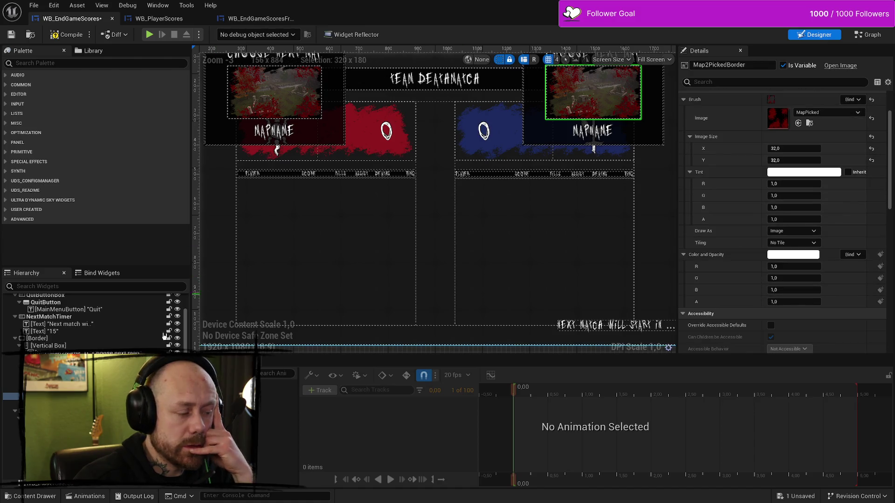
{"action": "left_click", "coordinate": [595, 120]}
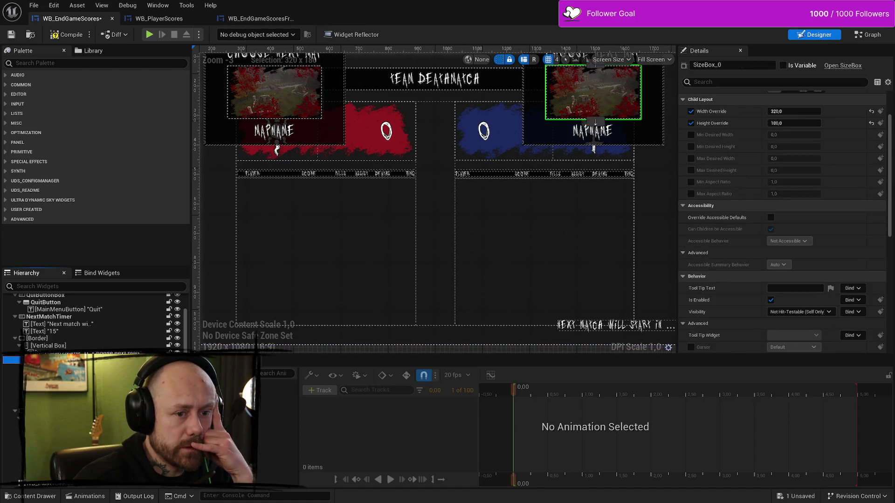
{"action": "scroll", "coordinate": [444, 296], "scroll_direction": "down", "scroll_amount": 1}
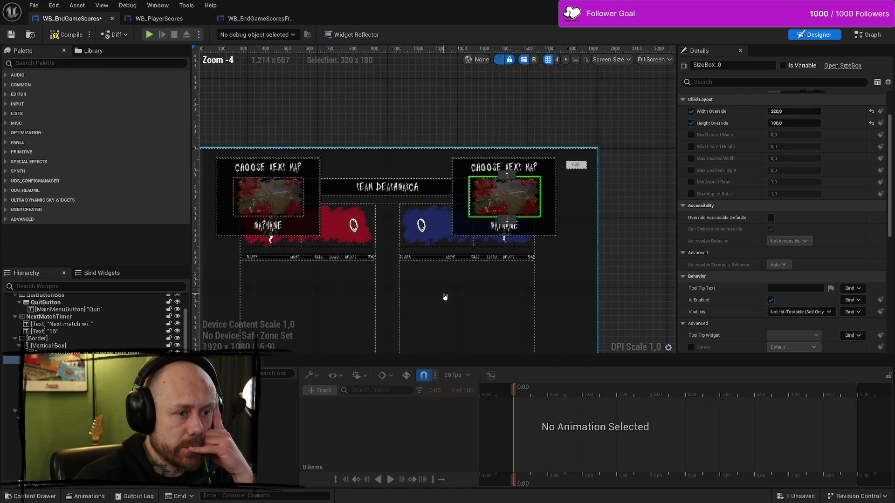
{"action": "scroll", "coordinate": [445, 260], "scroll_direction": "up", "scroll_amount": 2}
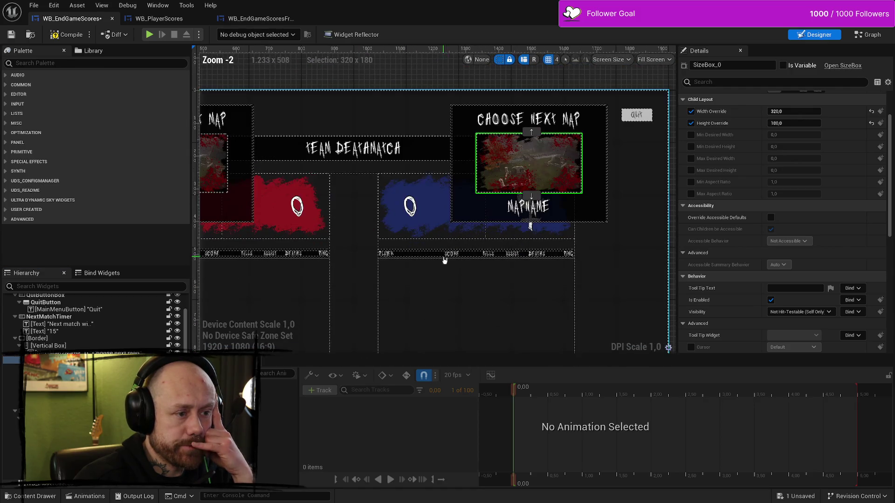
{"action": "left_click", "coordinate": [647, 122]}
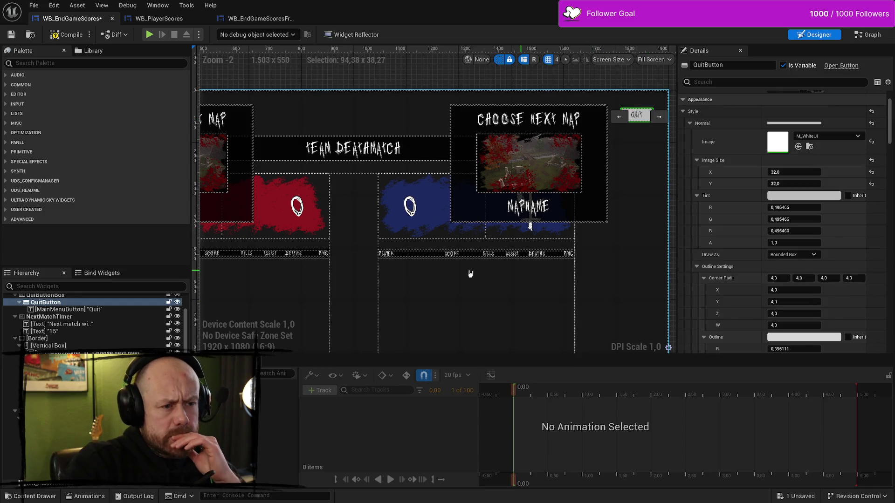
{"action": "scroll", "coordinate": [436, 184], "scroll_direction": "down", "scroll_amount": 1}
{"action": "left_click_drag", "start_coordinate": [435, 184], "coordinate": [472, 164]}
{"action": "scroll", "coordinate": [472, 164], "scroll_direction": "down", "scroll_amount": 2}
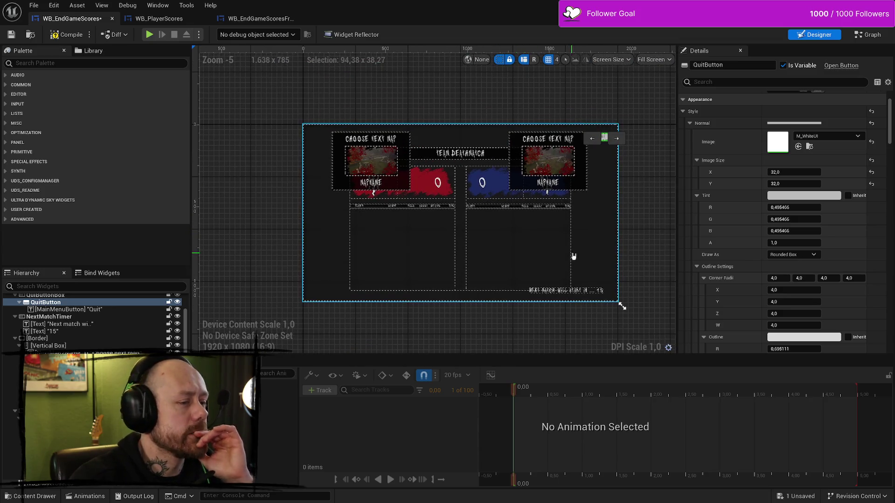
Anchor WB_PlayerScores to the bottom-right and reset its Offset Right and Offset Bottom.
{"action": "left_click", "coordinate": [593, 256]}
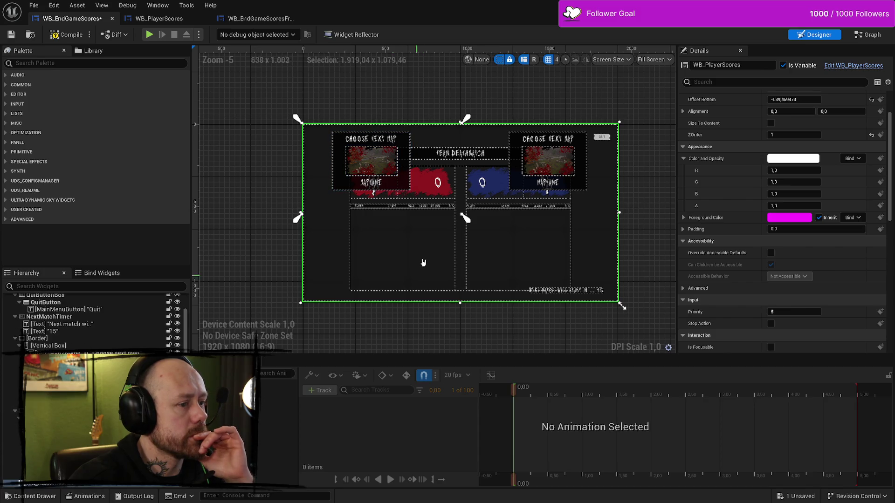
{"action": "left_click_drag", "start_coordinate": [465, 219], "coordinate": [621, 313]}
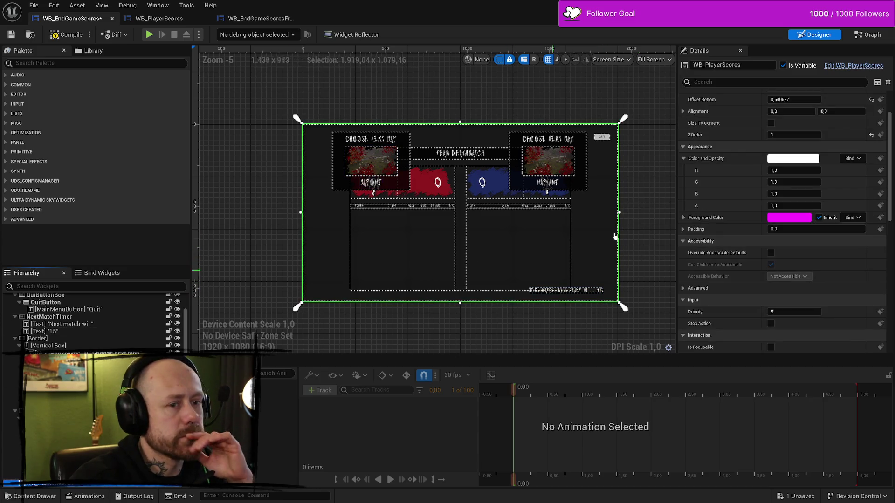
{"action": "scroll", "coordinate": [800, 107], "scroll_direction": "up", "scroll_amount": 3}
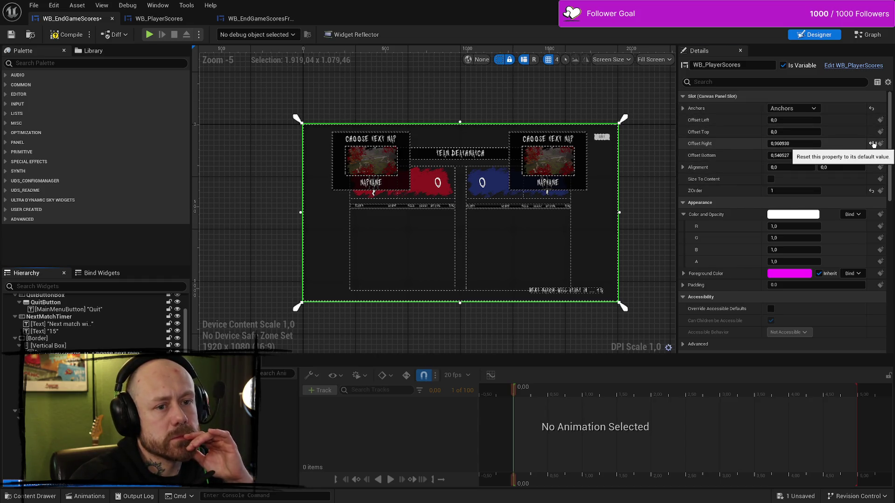
{"action": "left_click", "coordinate": [871, 144]}
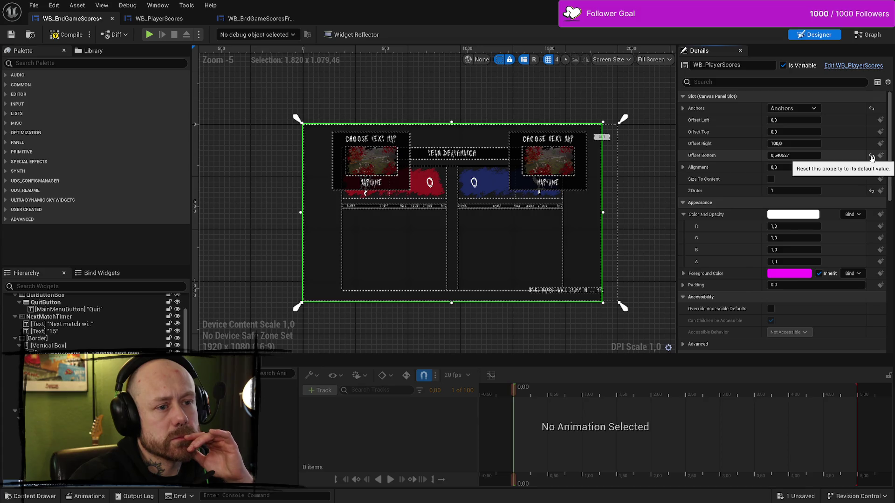
{"action": "left_click", "coordinate": [871, 155]}
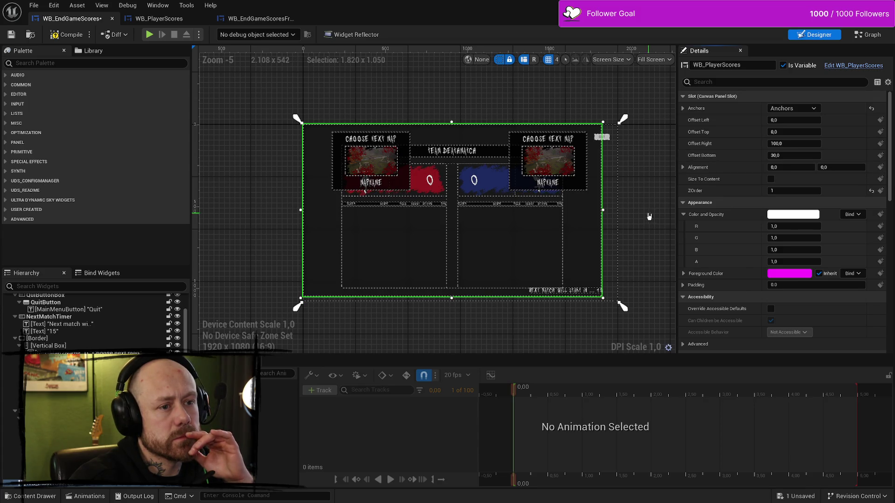
Resize and reposition the scoreboard into a smaller inset box.
{"action": "mouse_move", "coordinate": [604, 298]}
{"action": "left_mouse_down"}
{"action": "mouse_move", "coordinate": [614, 300]}
{"action": "mouse_move", "coordinate": [562, 274]}
{"action": "mouse_move", "coordinate": [508, 269]}
{"action": "mouse_move", "coordinate": [521, 276]}
{"action": "left_mouse_up"}
{"action": "left_click_drag", "start_coordinate": [443, 244], "coordinate": [463, 261]}
{"action": "left_click_drag", "start_coordinate": [536, 286], "coordinate": [549, 288]}
{"action": "left_click_drag", "start_coordinate": [486, 260], "coordinate": [490, 257]}
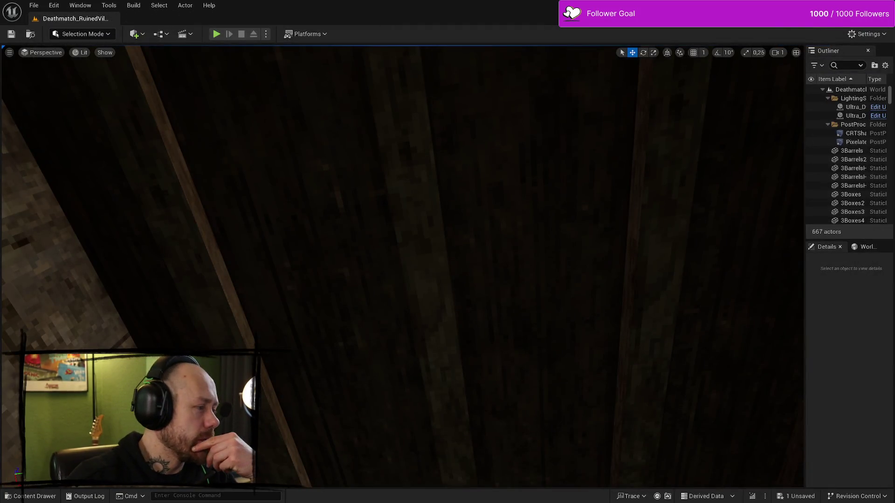
Close the editor, saving WB_EndGameScores with Save Selected.
{"action": "key", "text": "ctrl+shift+s"}
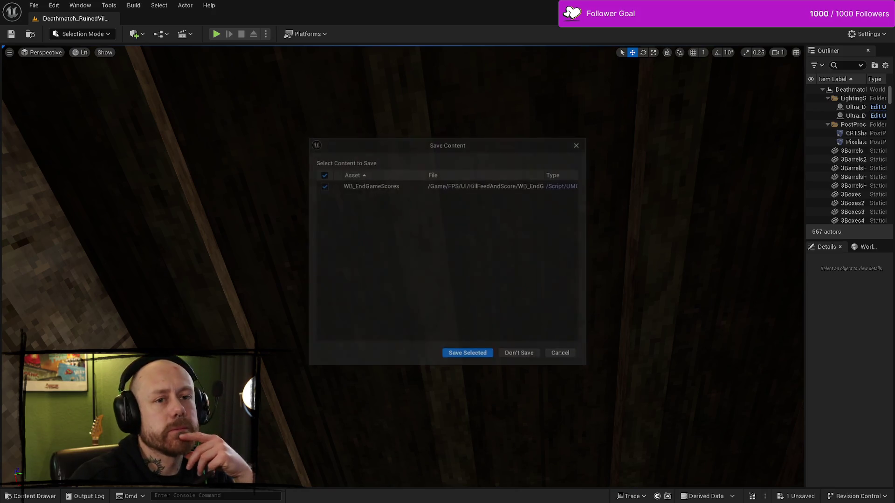
{"action": "left_click", "coordinate": [455, 355]}
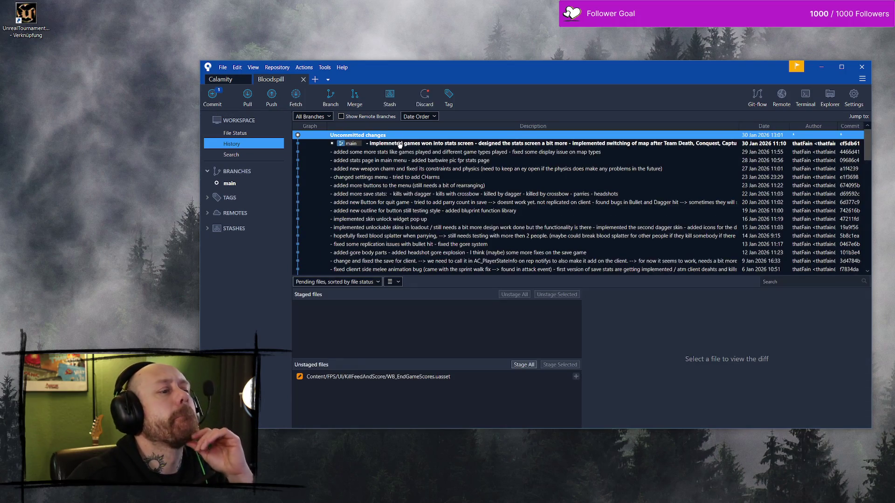
Discard the uncommitted changes to WB_EndGameScores.uasset in Sourcetree and confirm.
{"action": "left_click", "coordinate": [391, 144]}
{"action": "left_click", "coordinate": [382, 135]}
{"action": "left_click", "coordinate": [422, 377]}
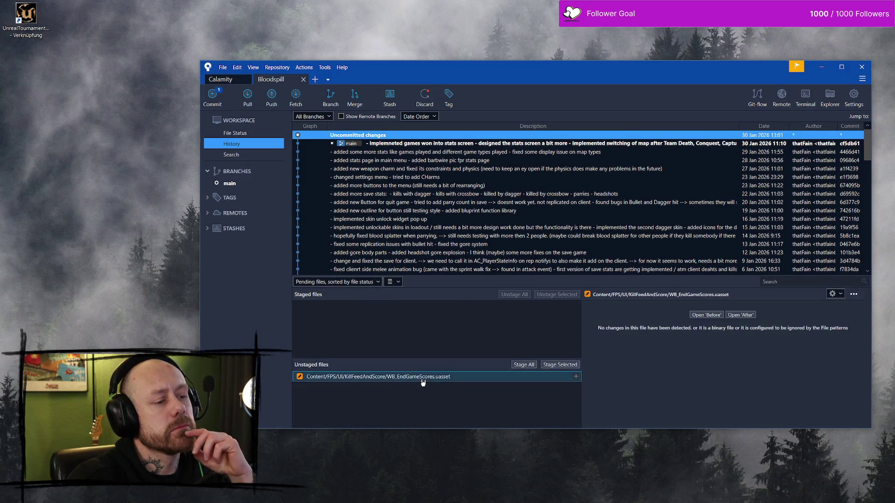
{"action": "right_click", "coordinate": [433, 378]}
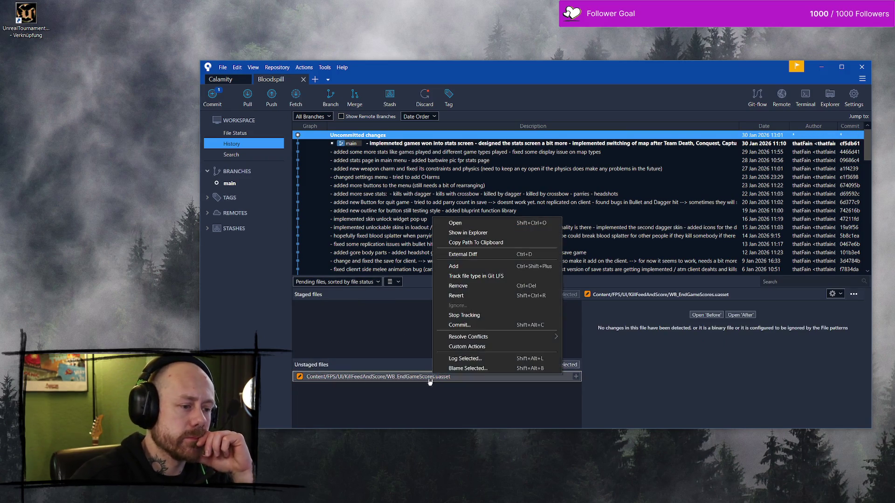
{"action": "left_click", "coordinate": [462, 297]}
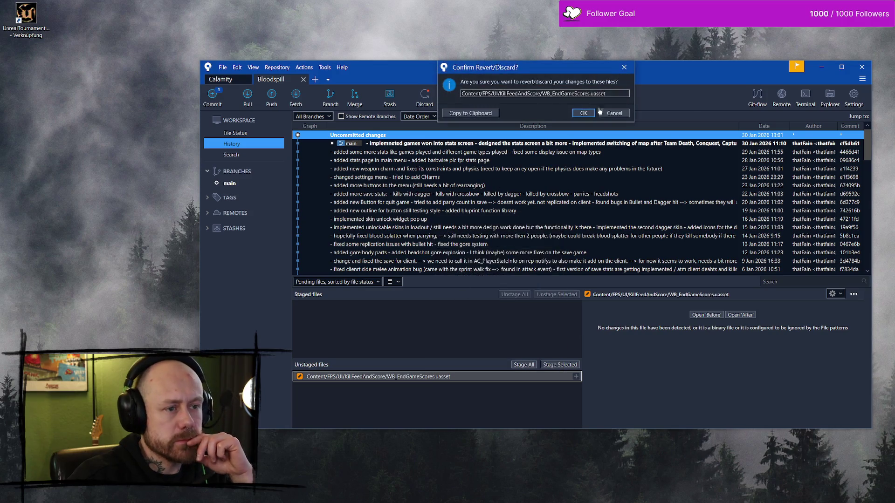
{"action": "left_click", "coordinate": [586, 114]}
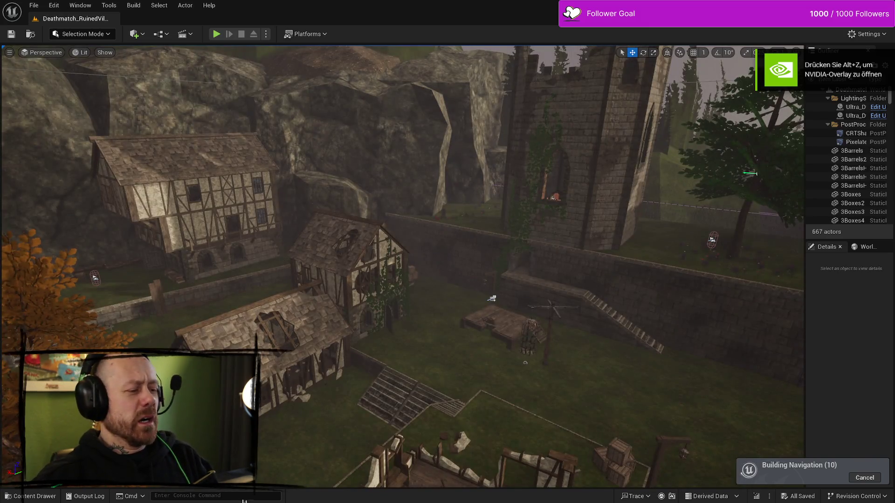
Cap the frame rate with t.MaxFPS 45 and open WB_EndGameScores from the Content Drawer.
{"action": "left_click", "coordinate": [261, 496]}
{"action": "type", "text": "t.MaxFPS 45"}
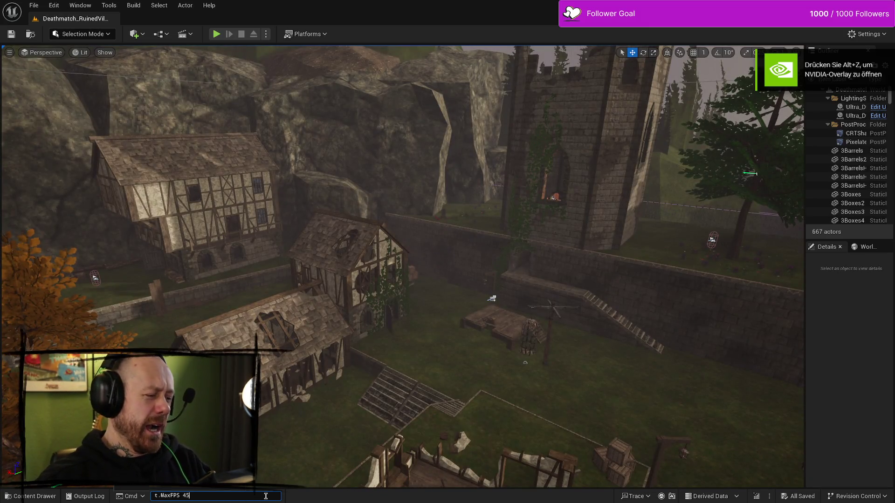
{"action": "scroll", "coordinate": [260, 453], "scroll_direction": "up", "scroll_amount": 2}
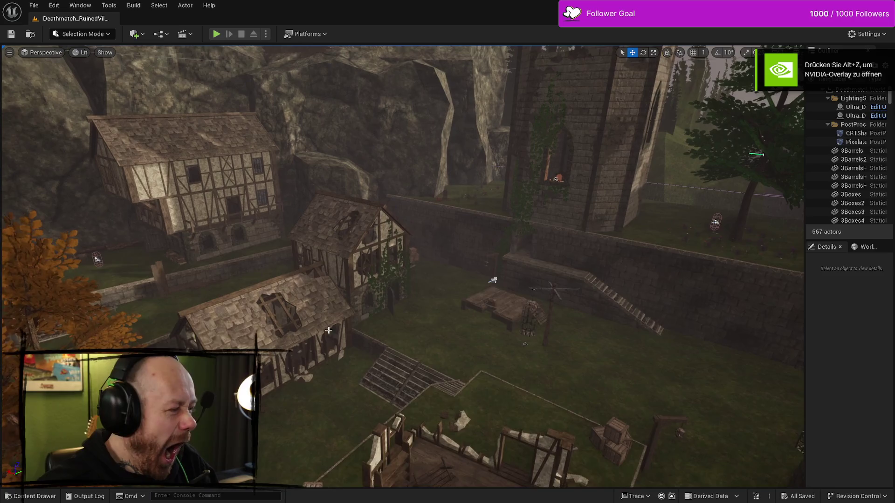
{"action": "key", "text": "ctrl+space"}
{"action": "double_click", "coordinate": [182, 287]}
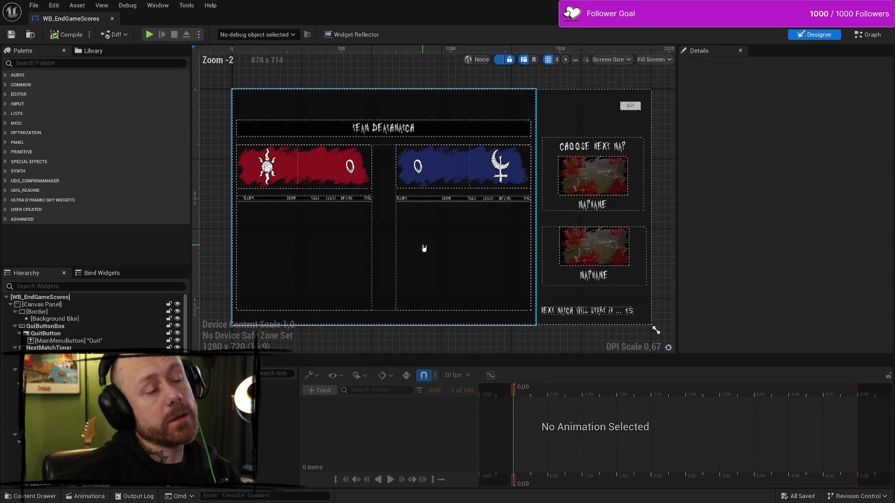
Size the WB_PlayerScores scoreboard to 1920 wide by 1080 high.
{"action": "left_click", "coordinate": [521, 244]}
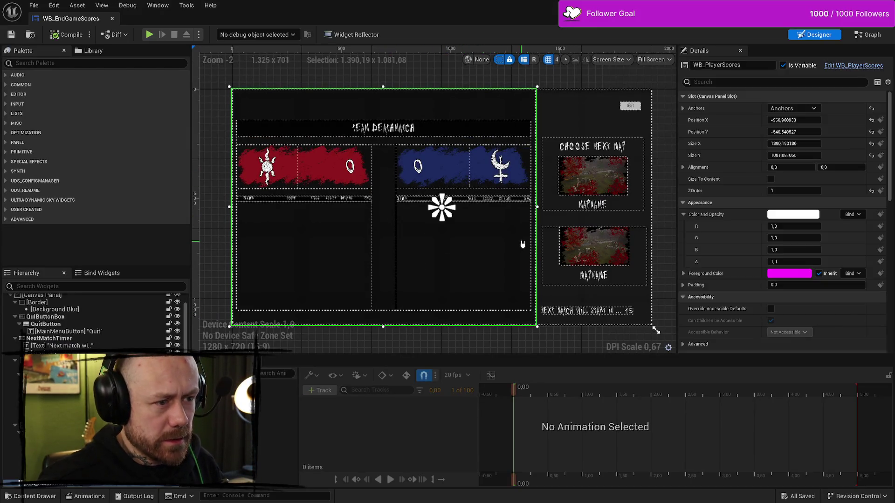
{"action": "left_click", "coordinate": [801, 155]}
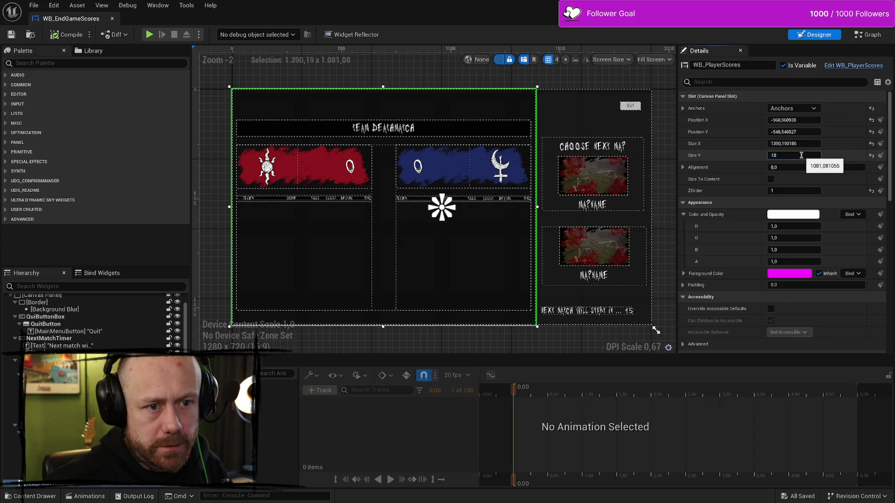
{"action": "key", "text": "Return"}
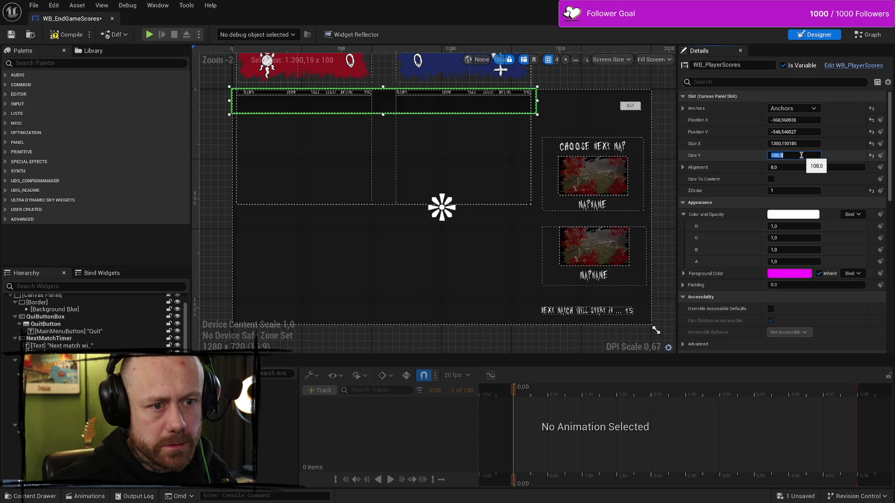
{"action": "key", "text": "Return"}
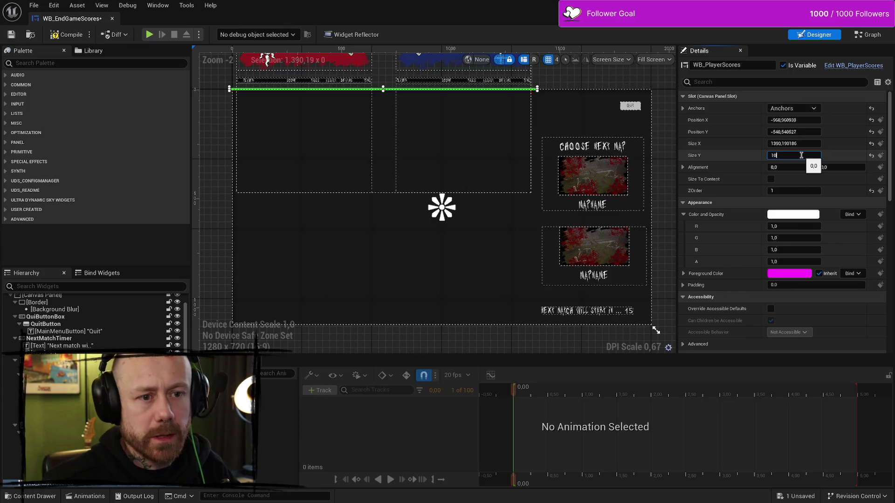
{"action": "type", "text": "80"}
{"action": "key", "text": "Return"}
{"action": "left_click", "coordinate": [799, 143]}
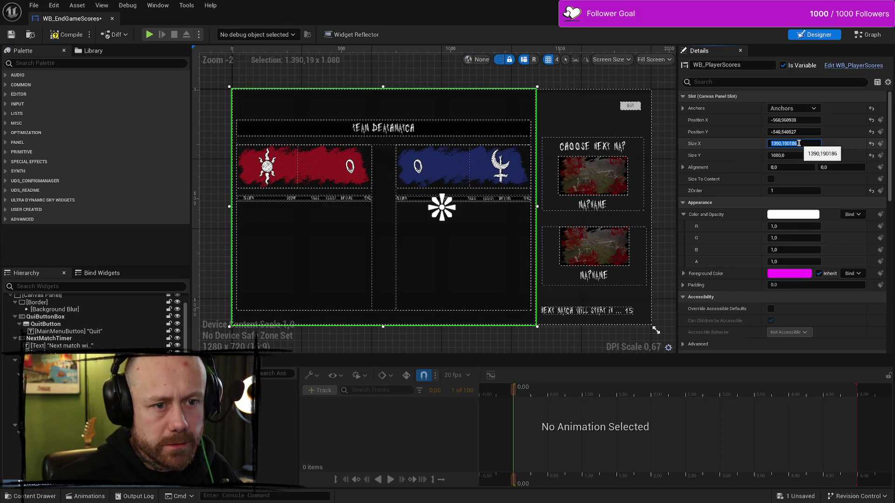
{"action": "type", "text": "1920"}
{"action": "key", "text": "Return"}
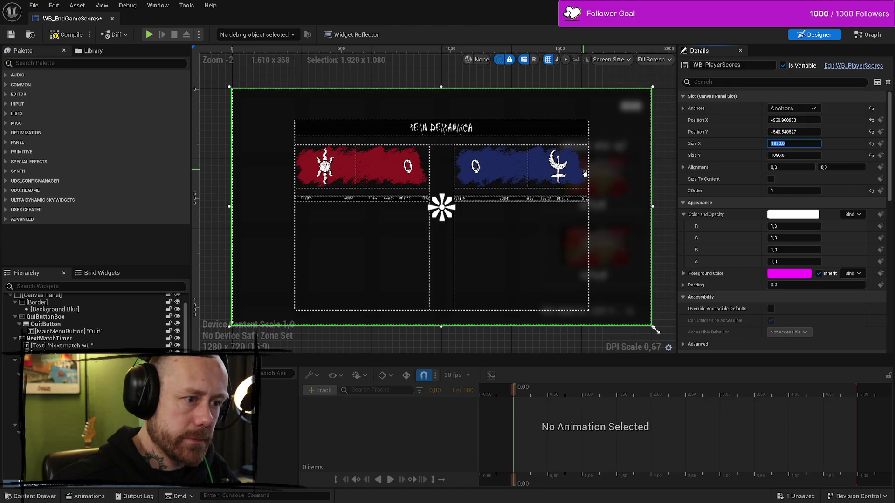
Shrink and reposition the scoreboard, stretching its anchors from the top-left to the panel's right and bottom edges.
{"action": "left_click_drag", "start_coordinate": [652, 326], "coordinate": [533, 293]}
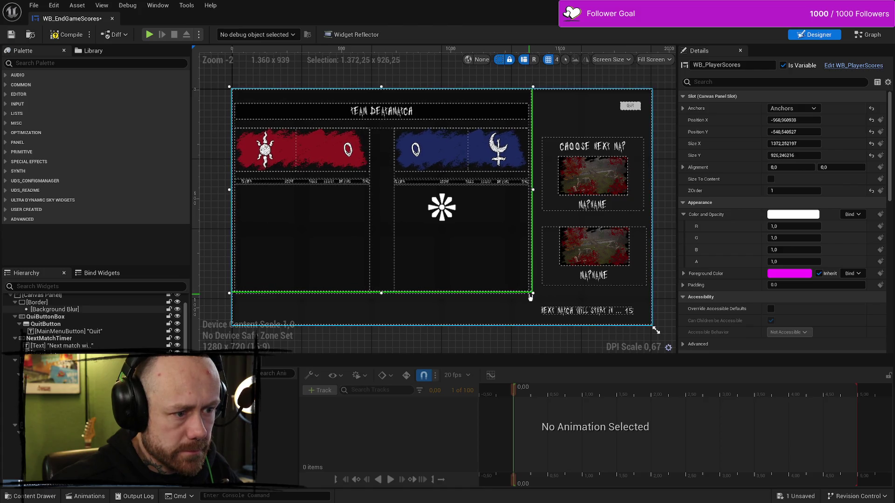
{"action": "left_click_drag", "start_coordinate": [380, 152], "coordinate": [386, 169]}
{"action": "left_click_drag", "start_coordinate": [436, 201], "coordinate": [233, 102]}
{"action": "left_click_drag", "start_coordinate": [448, 102], "coordinate": [541, 99]}
{"action": "mouse_move", "coordinate": [541, 205]}
{"action": "left_mouse_down"}
{"action": "mouse_move", "coordinate": [542, 320]}
{"action": "mouse_move", "coordinate": [542, 313]}
{"action": "left_mouse_up"}
Save WB_EndGameScores and zoom out to view the whole layout.
{"action": "left_click", "coordinate": [15, 36]}
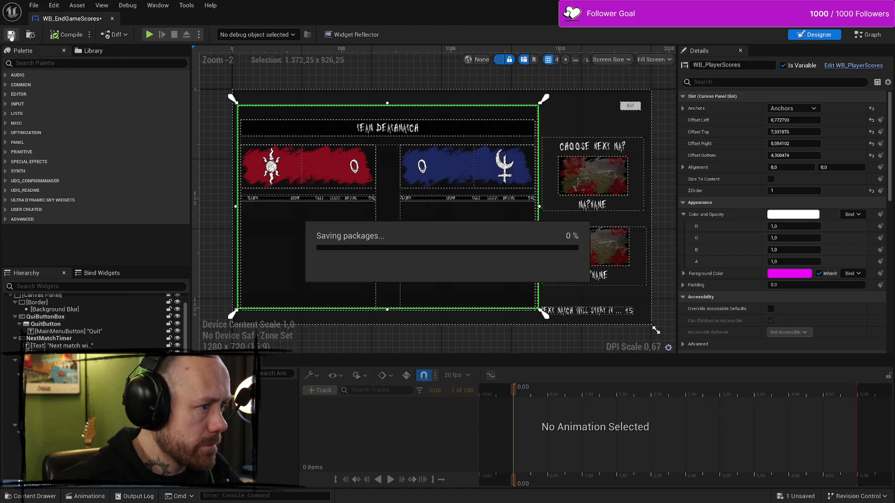
{"action": "scroll", "coordinate": [596, 206], "scroll_direction": "up", "scroll_amount": 3}
{"action": "scroll", "coordinate": [592, 202], "scroll_direction": "down", "scroll_amount": 3}
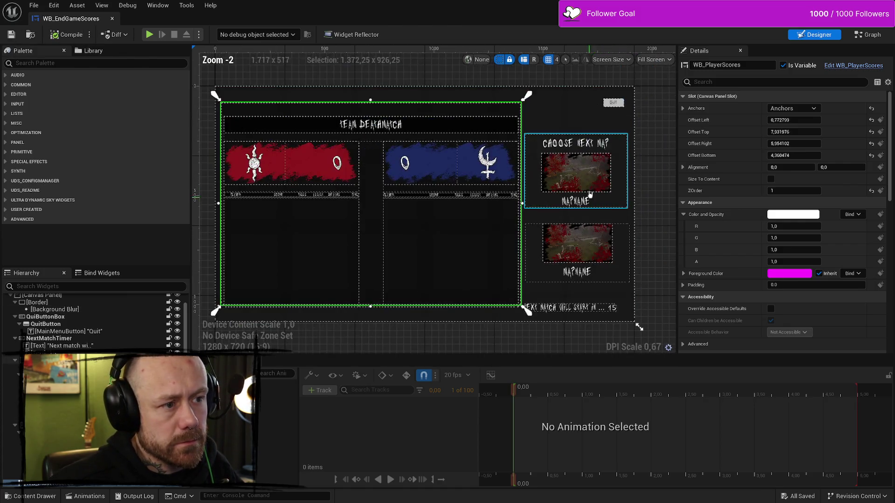
{"action": "scroll", "coordinate": [559, 121], "scroll_direction": "down", "scroll_amount": 2}
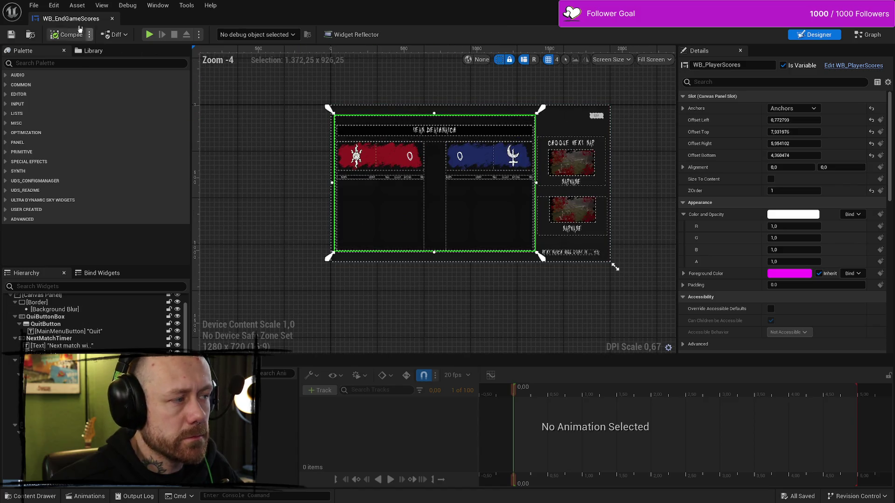
Start a play test, quit the current match and go to singleplayer match setup.
{"action": "left_click", "coordinate": [149, 34]}
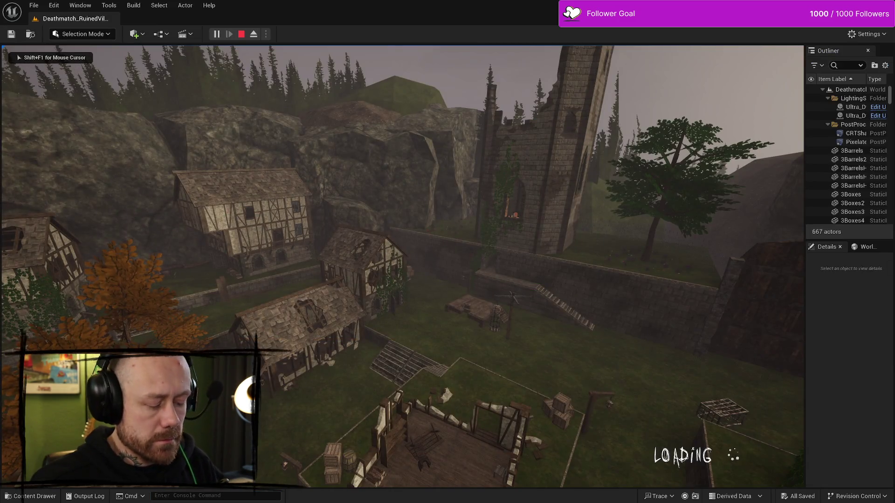
{"action": "key", "text": "Escape"}
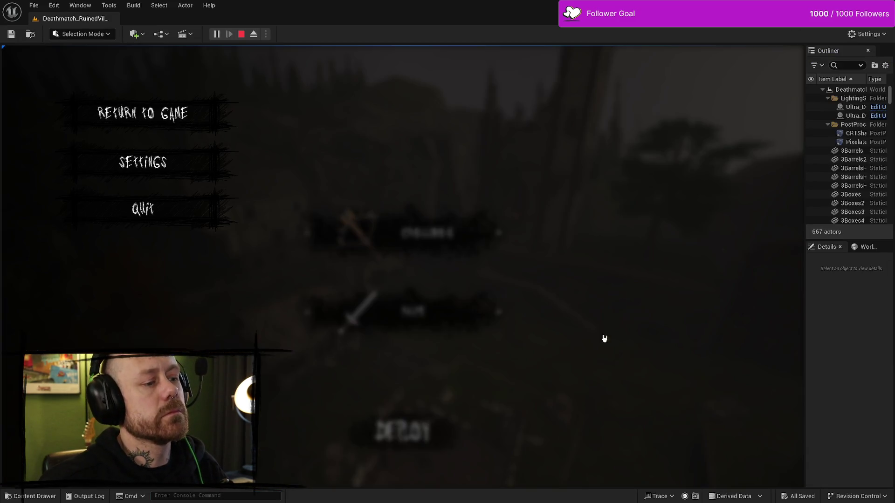
{"action": "left_click", "coordinate": [142, 208]}
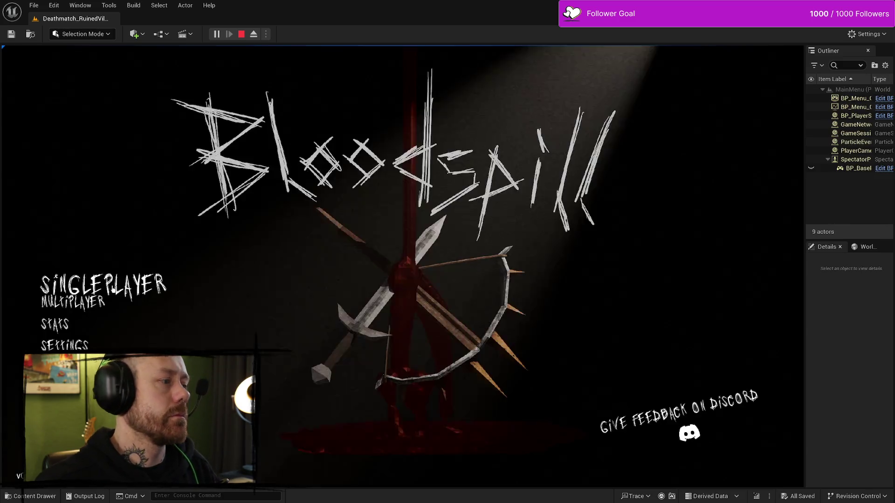
{"action": "left_click", "coordinate": [70, 245]}
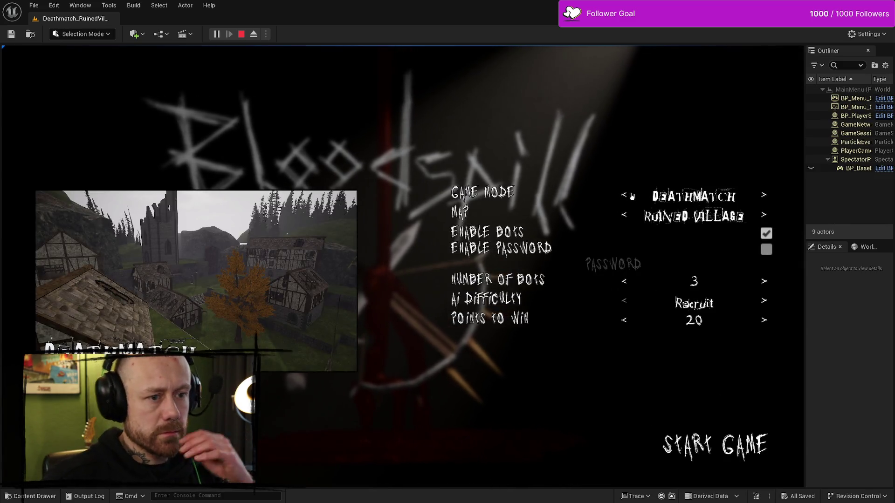
Start a Team Deathmatch with fewer bots on both teams and a lower points-to-win limit.
{"action": "left_click", "coordinate": [624, 195]}
{"action": "left_click", "coordinate": [624, 316]}
{"action": "left_click", "coordinate": [624, 315]}
{"action": "left_click", "coordinate": [624, 297]}
{"action": "left_click", "coordinate": [624, 297]}
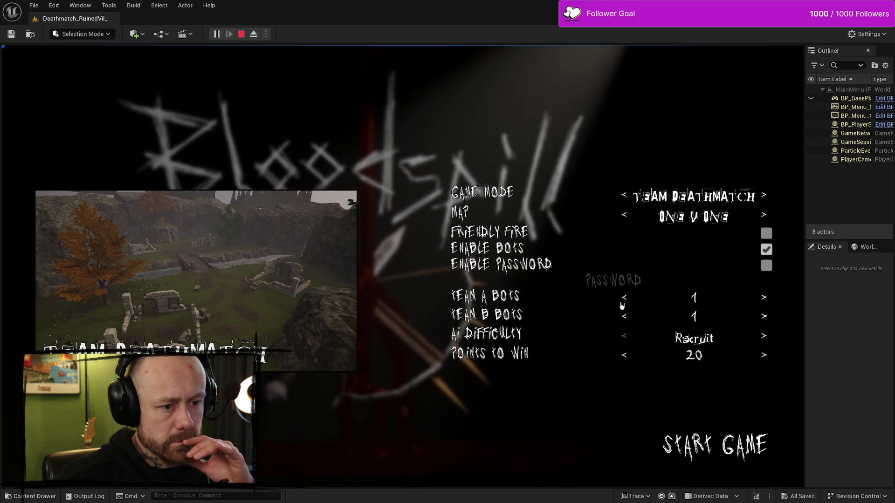
{"action": "left_click", "coordinate": [625, 297]}
{"action": "left_click", "coordinate": [623, 355]}
{"action": "left_click", "coordinate": [624, 355]}
{"action": "left_click", "coordinate": [624, 355]}
{"action": "left_click", "coordinate": [624, 355]}
{"action": "left_click", "coordinate": [623, 355]}
{"action": "left_click", "coordinate": [624, 355]}
{"action": "left_click", "coordinate": [623, 355]}
{"action": "left_click", "coordinate": [623, 355]}
{"action": "left_click", "coordinate": [624, 355]}
{"action": "left_click", "coordinate": [713, 445]}
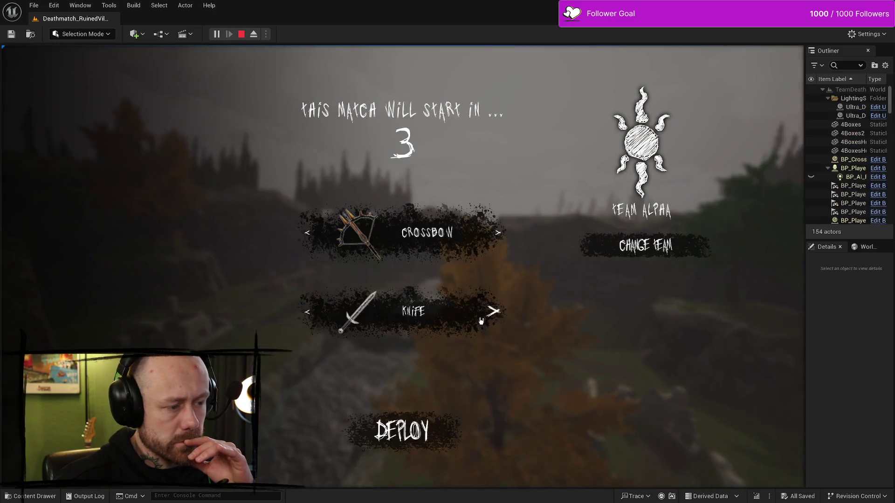
Deploy with the crossbow and kill enemies until the match is won.
{"action": "left_click", "coordinate": [399, 429]}
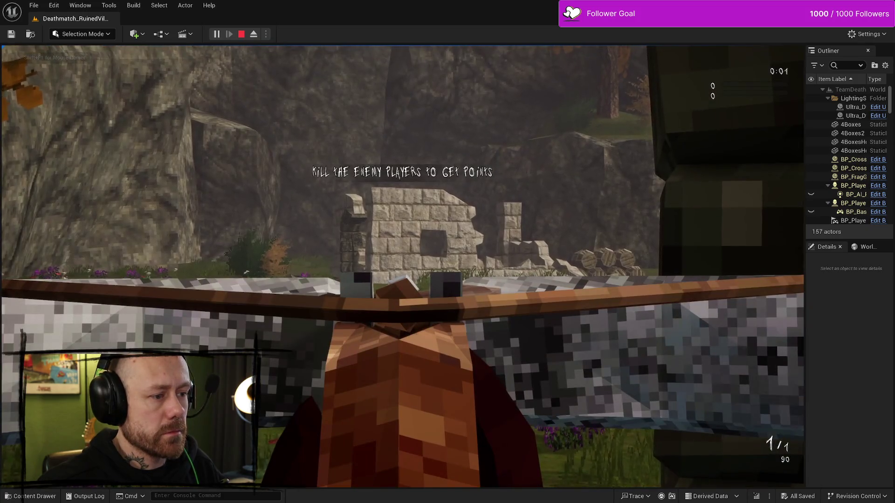
{"action": "key", "text": "w"}
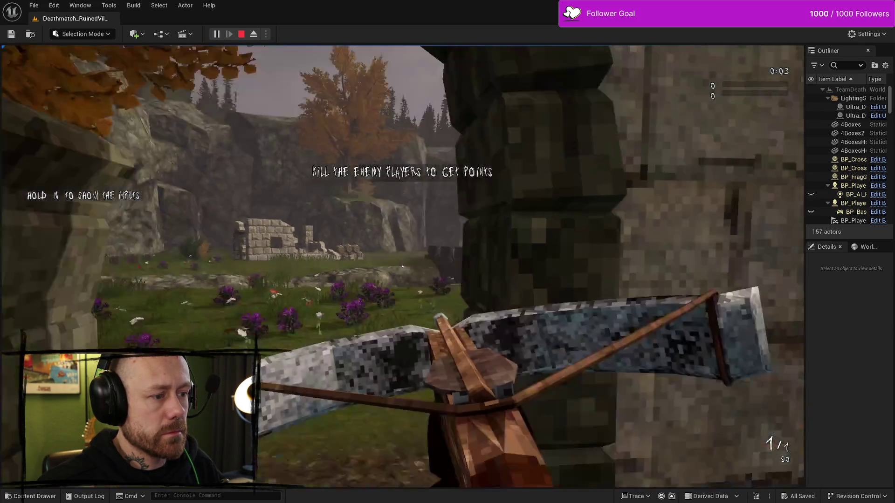
{"action": "key", "text": "w"}
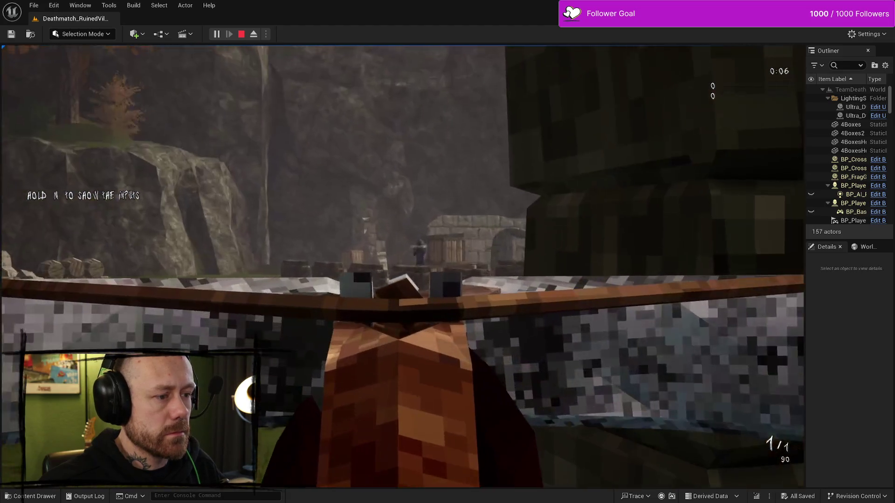
{"action": "left_click", "coordinate": [402, 266]}
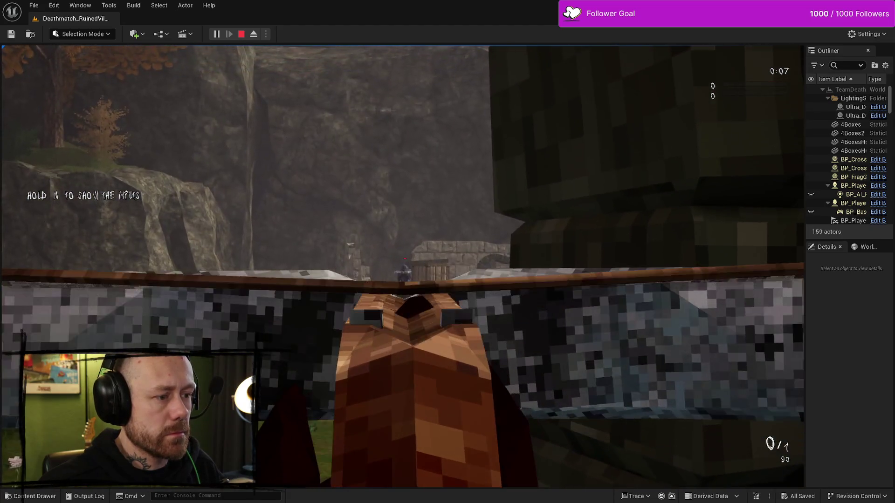
{"action": "key", "text": "w"}
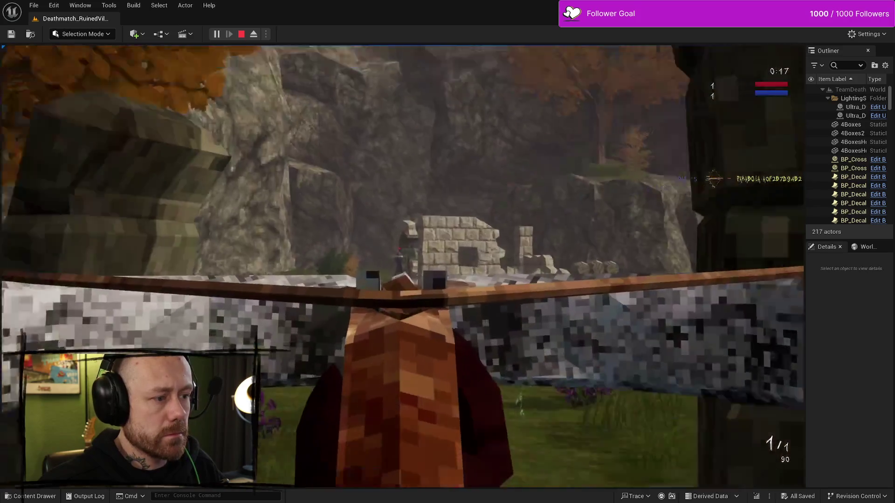
{"action": "left_click", "coordinate": [402, 266]}
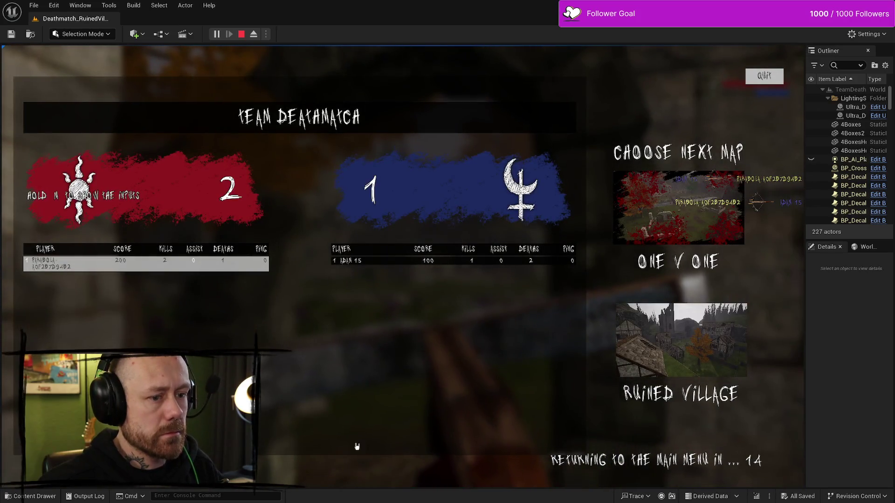
Resize the game view to check scoreboard scaling, then stop the play session and show the project's assets.
{"action": "mouse_move", "coordinate": [805, 100]}
{"action": "left_mouse_down"}
{"action": "mouse_move", "coordinate": [309, 101]}
{"action": "mouse_move", "coordinate": [838, 101]}
{"action": "mouse_move", "coordinate": [571, 101]}
{"action": "left_mouse_up"}
{"action": "mouse_move", "coordinate": [707, 96]}
{"action": "left_mouse_down"}
{"action": "mouse_move", "coordinate": [890, 98]}
{"action": "mouse_move", "coordinate": [695, 98]}
{"action": "mouse_move", "coordinate": [825, 95]}
{"action": "mouse_move", "coordinate": [814, 93]}
{"action": "left_mouse_up"}
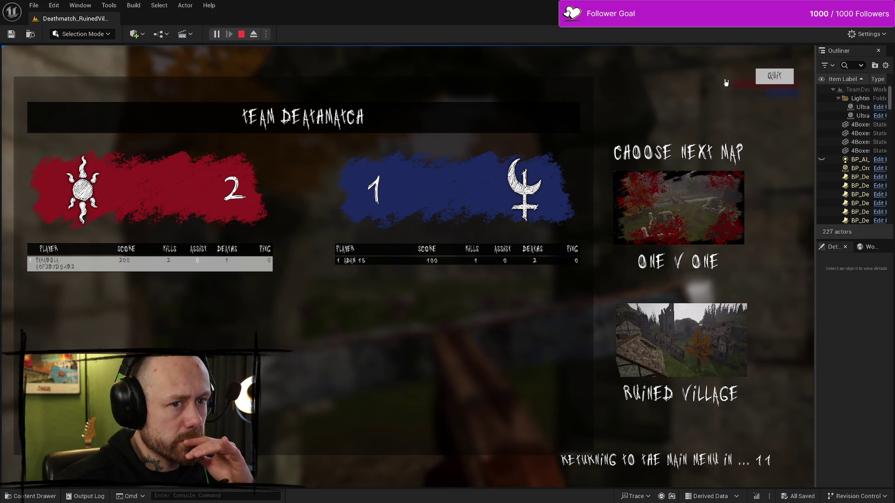
{"action": "left_click_drag", "start_coordinate": [815, 141], "coordinate": [718, 144]}
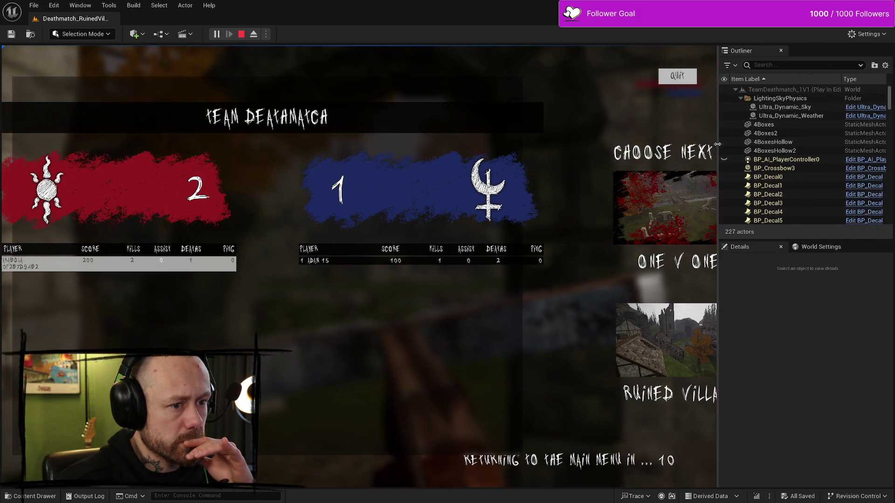
{"action": "left_click", "coordinate": [678, 76]}
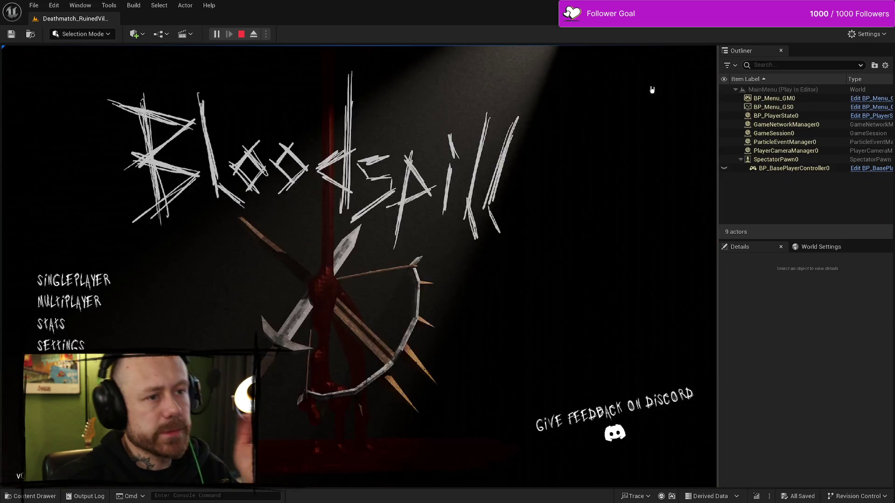
{"action": "key", "text": "Escape"}
{"action": "key", "text": "ctrl+space"}
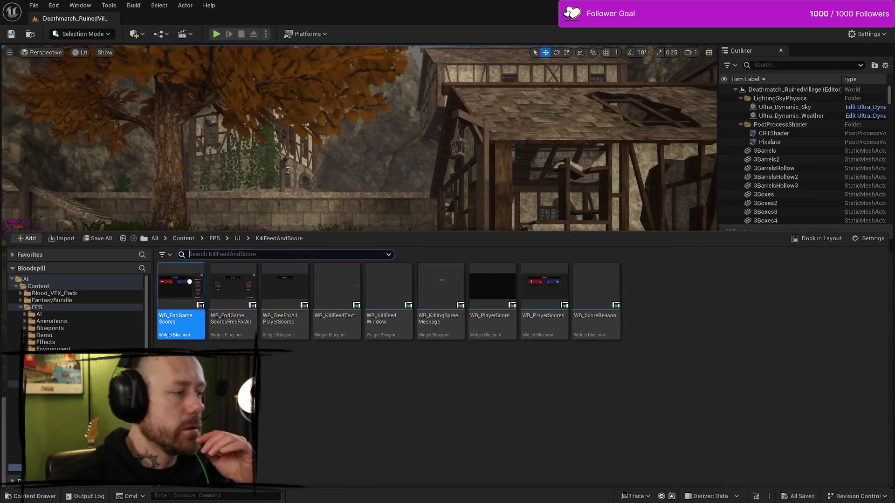
Open WB_EndGameScores, select the Choose Next Map box and stretch its anchor to the box's bottom-right corner.
{"action": "double_click", "coordinate": [193, 278]}
{"action": "left_click", "coordinate": [572, 167]}
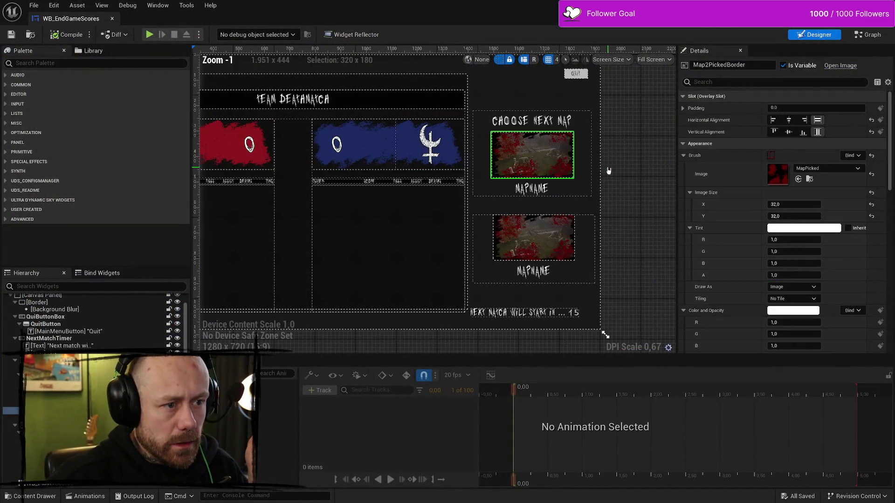
{"action": "left_click", "coordinate": [590, 152]}
{"action": "scroll", "coordinate": [590, 151], "scroll_direction": "down", "scroll_amount": 2}
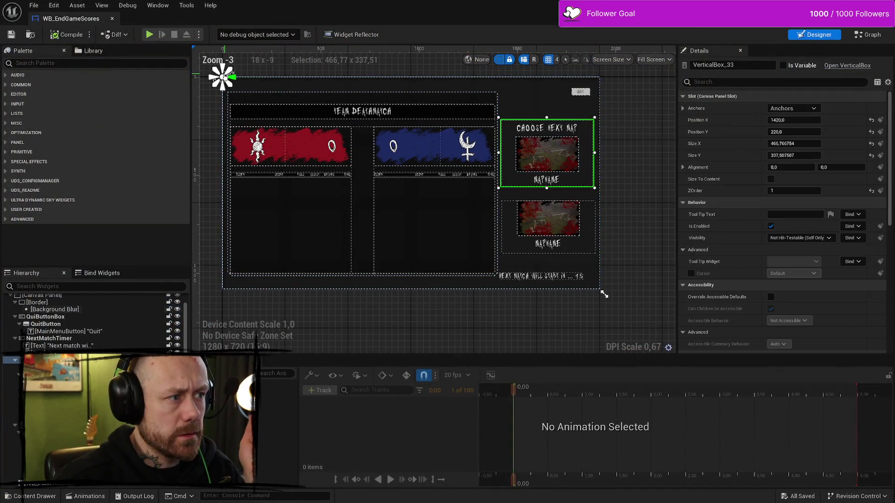
{"action": "mouse_move", "coordinate": [223, 77]}
{"action": "left_mouse_down"}
{"action": "mouse_move", "coordinate": [555, 176]}
{"action": "mouse_move", "coordinate": [539, 146]}
{"action": "mouse_move", "coordinate": [602, 119]}
{"action": "left_mouse_up"}
{"action": "scroll", "coordinate": [625, 142], "scroll_direction": "up", "scroll_amount": 2}
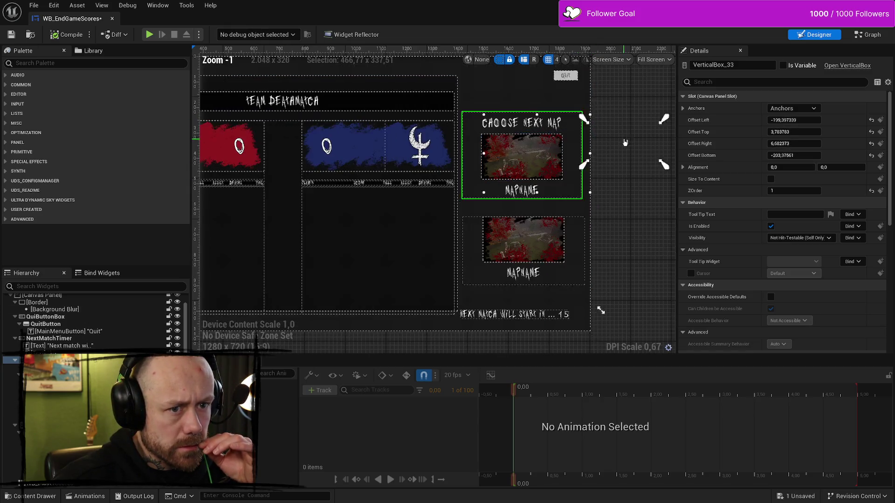
{"action": "scroll", "coordinate": [625, 142], "scroll_direction": "up", "scroll_amount": 3}
{"action": "left_click_drag", "start_coordinate": [556, 196], "coordinate": [553, 283]}
Zero the box's bottom, right, left and top offsets while extending the anchor leftward.
{"action": "left_click", "coordinate": [807, 156]}
{"action": "left_click", "coordinate": [798, 144]}
{"action": "type", "text": "0"}
{"action": "key", "text": "Return"}
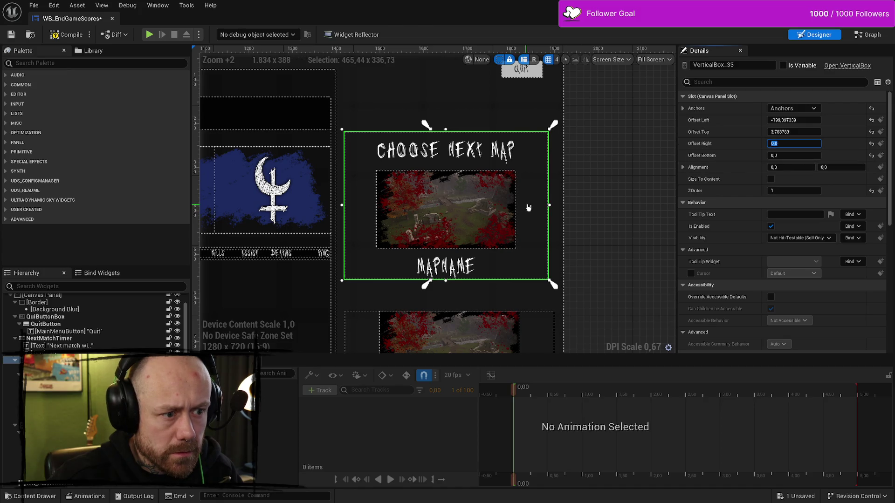
{"action": "left_click_drag", "start_coordinate": [427, 130], "coordinate": [340, 132]}
{"action": "left_click", "coordinate": [793, 120]}
{"action": "type", "text": "0"}
{"action": "left_click", "coordinate": [808, 133]}
{"action": "key", "text": "Return"}
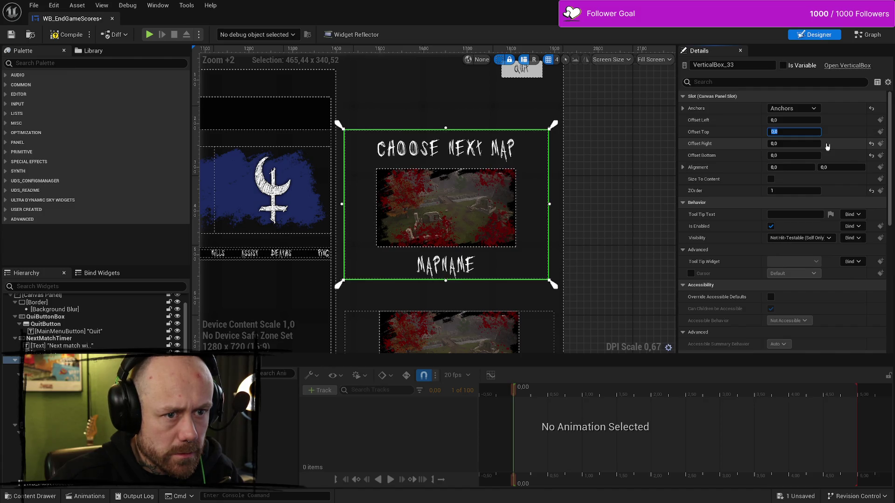
{"action": "type", "text": "0"}
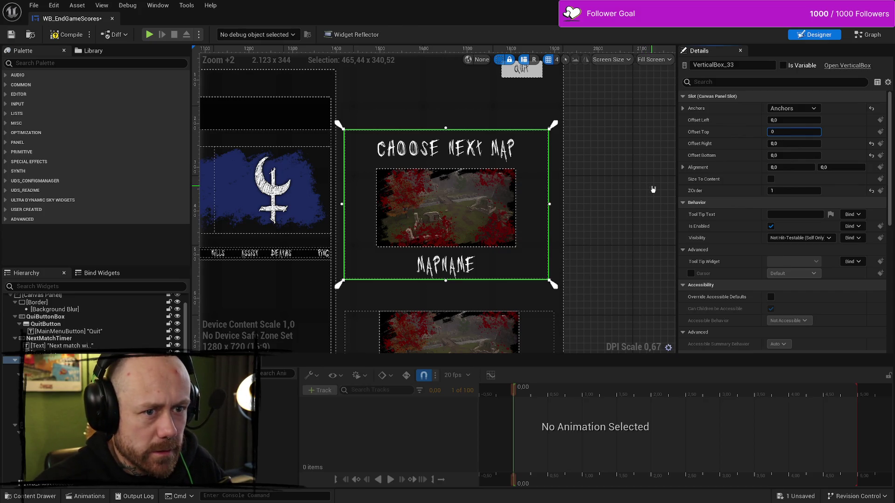
Undo the last anchor move and re-stretch the anchors to all four corners of the box.
{"action": "left_click", "coordinate": [653, 189]}
{"action": "key", "text": "ctrl+z"}
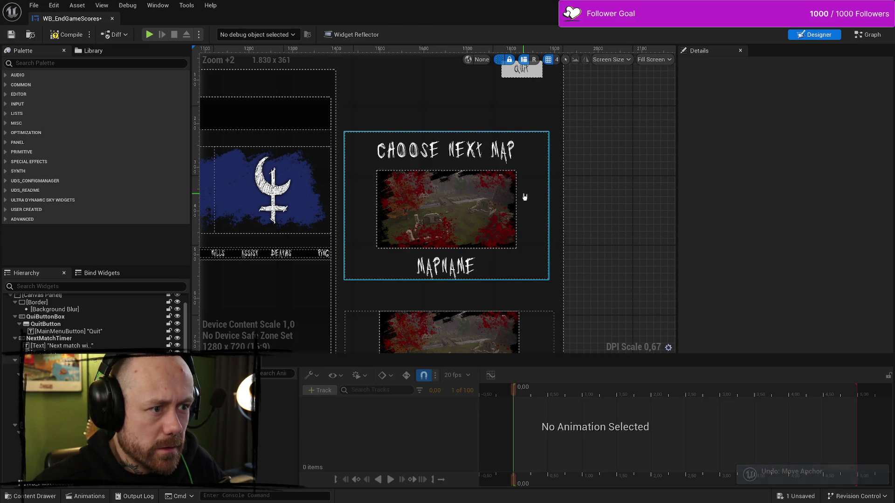
{"action": "left_click", "coordinate": [548, 193]}
{"action": "mouse_move", "coordinate": [439, 194]}
{"action": "left_mouse_down"}
{"action": "mouse_move", "coordinate": [433, 190]}
{"action": "mouse_move", "coordinate": [549, 124]}
{"action": "mouse_move", "coordinate": [539, 140]}
{"action": "mouse_move", "coordinate": [511, 139]}
{"action": "mouse_move", "coordinate": [555, 132]}
{"action": "left_mouse_up"}
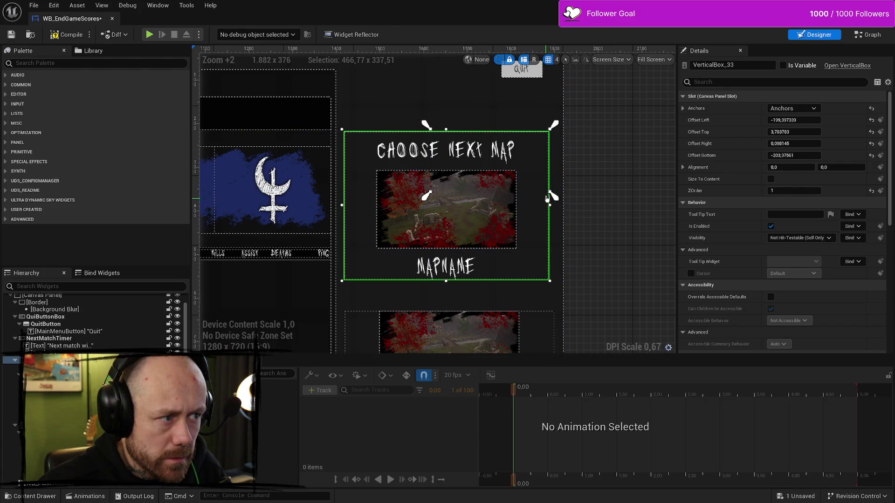
{"action": "left_click_drag", "start_coordinate": [550, 196], "coordinate": [553, 284]}
{"action": "left_click_drag", "start_coordinate": [426, 282], "coordinate": [344, 285]}
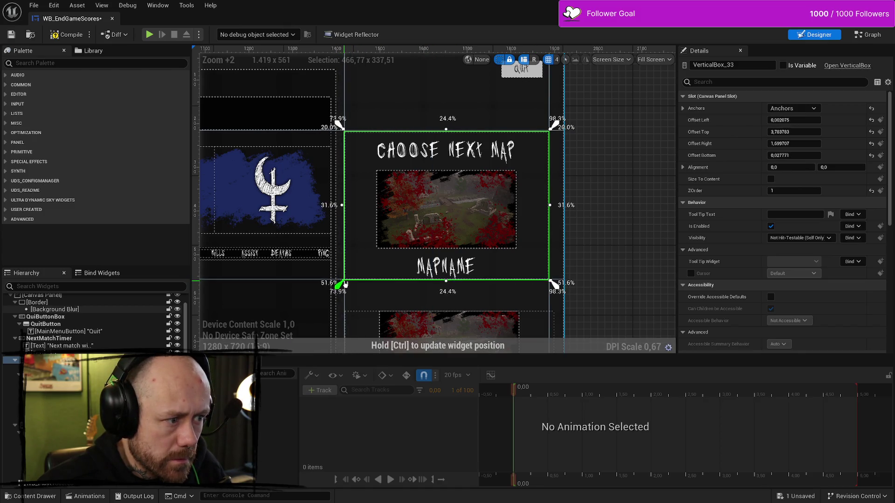
{"action": "left_click_drag", "start_coordinate": [339, 125], "coordinate": [342, 132]}
{"action": "scroll", "coordinate": [531, 292], "scroll_direction": "down", "scroll_amount": 6}
{"action": "scroll", "coordinate": [497, 236], "scroll_direction": "up", "scroll_amount": 7}
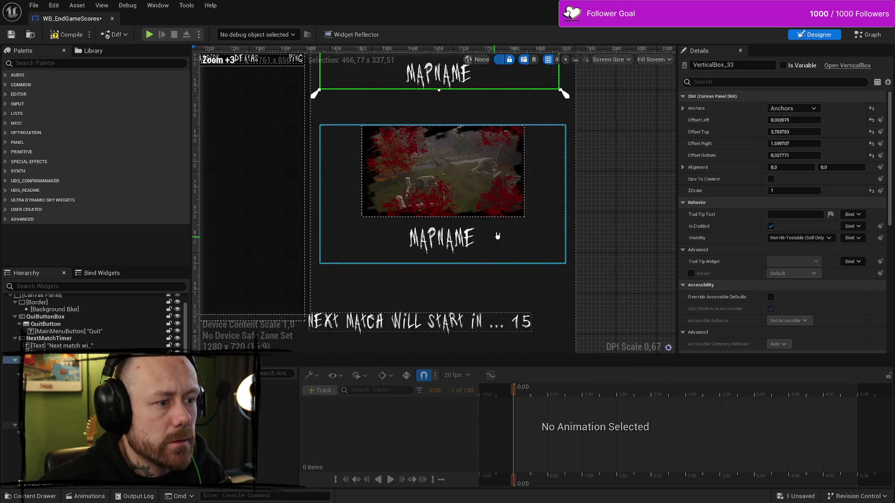
Select the lower MAPNAME vertical box and drag its anchor medallion over the box.
{"action": "left_click", "coordinate": [523, 237]}
{"action": "scroll", "coordinate": [539, 218], "scroll_direction": "down", "scroll_amount": 8}
{"action": "scroll", "coordinate": [545, 250], "scroll_direction": "up", "scroll_amount": 3}
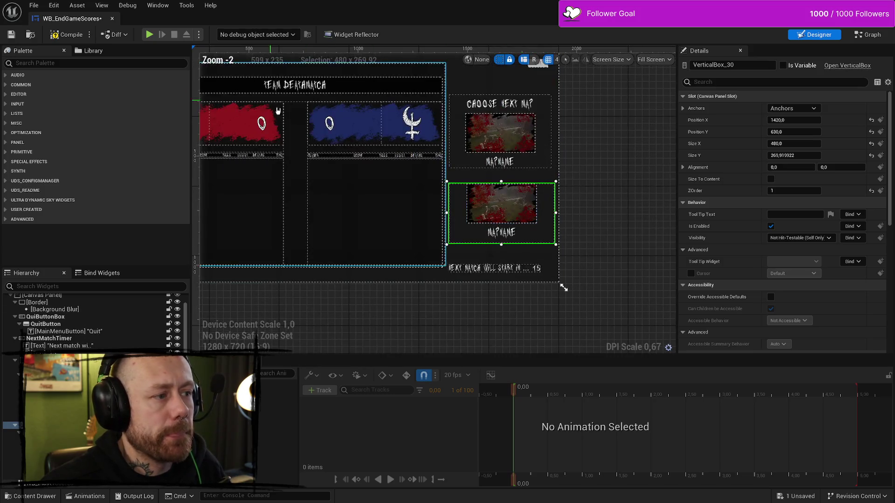
{"action": "scroll", "coordinate": [272, 106], "scroll_direction": "down", "scroll_amount": 3}
{"action": "left_click_drag", "start_coordinate": [210, 84], "coordinate": [398, 176]}
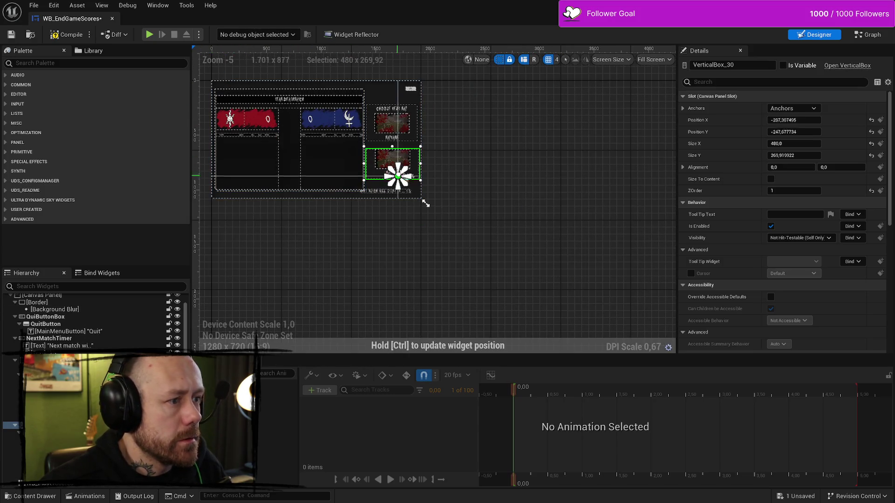
{"action": "scroll", "coordinate": [398, 176], "scroll_direction": "up", "scroll_amount": 9}
{"action": "mouse_move", "coordinate": [379, 135]}
{"action": "left_mouse_down"}
{"action": "mouse_move", "coordinate": [365, 125]}
{"action": "mouse_move", "coordinate": [523, 215]}
{"action": "left_mouse_up"}
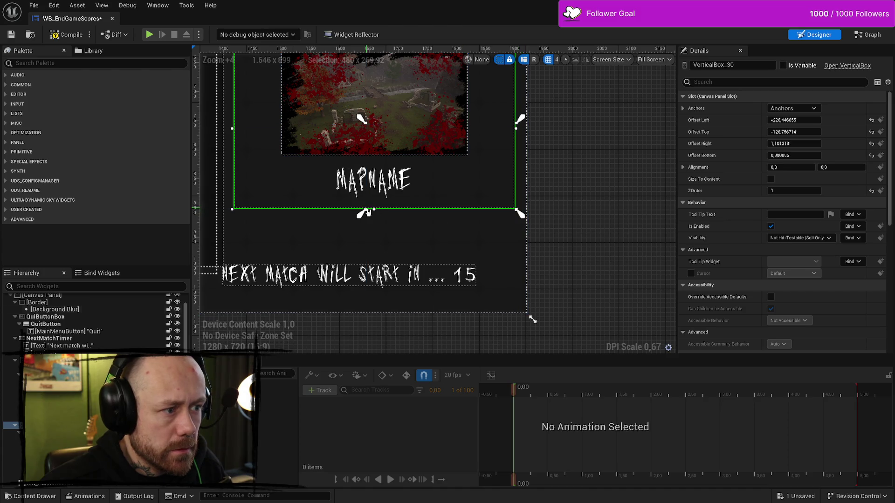
Align the anchor handles to the box's left edge and top-left corner, then save WB_EndGameScores.
{"action": "left_click", "coordinate": [244, 217]}
{"action": "left_click", "coordinate": [412, 203]}
{"action": "left_click_drag", "start_coordinate": [362, 214], "coordinate": [233, 214]}
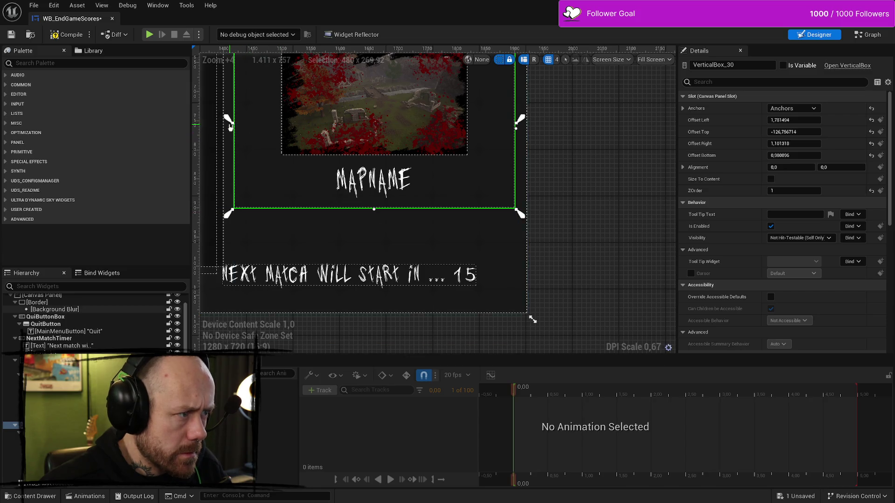
{"action": "scroll", "coordinate": [435, 252], "scroll_direction": "down", "scroll_amount": 3}
{"action": "scroll", "coordinate": [455, 271], "scroll_direction": "up", "scroll_amount": 7}
{"action": "mouse_move", "coordinate": [297, 346]}
{"action": "left_mouse_down"}
{"action": "mouse_move", "coordinate": [331, 225]}
{"action": "mouse_move", "coordinate": [331, 236]}
{"action": "mouse_move", "coordinate": [333, 128]}
{"action": "left_mouse_up"}
{"action": "scroll", "coordinate": [512, 155], "scroll_direction": "down", "scroll_amount": 5}
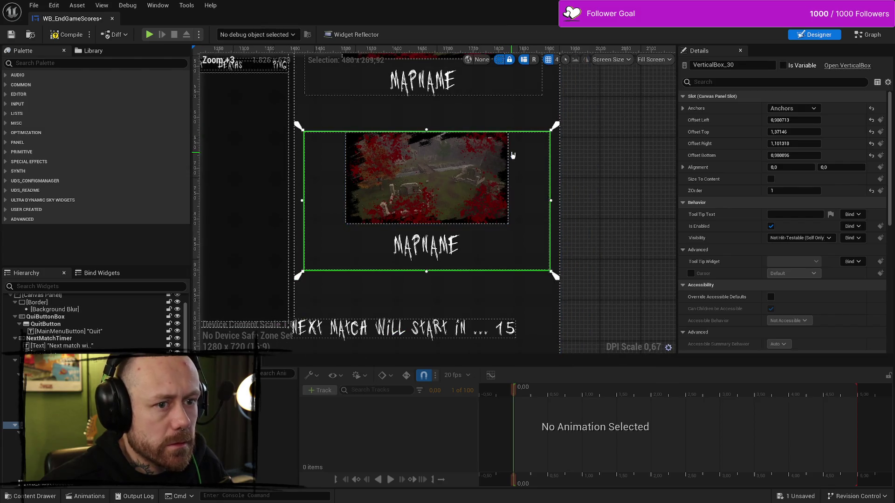
{"action": "scroll", "coordinate": [513, 155], "scroll_direction": "down", "scroll_amount": 5}
{"action": "scroll", "coordinate": [543, 252], "scroll_direction": "up", "scroll_amount": 3}
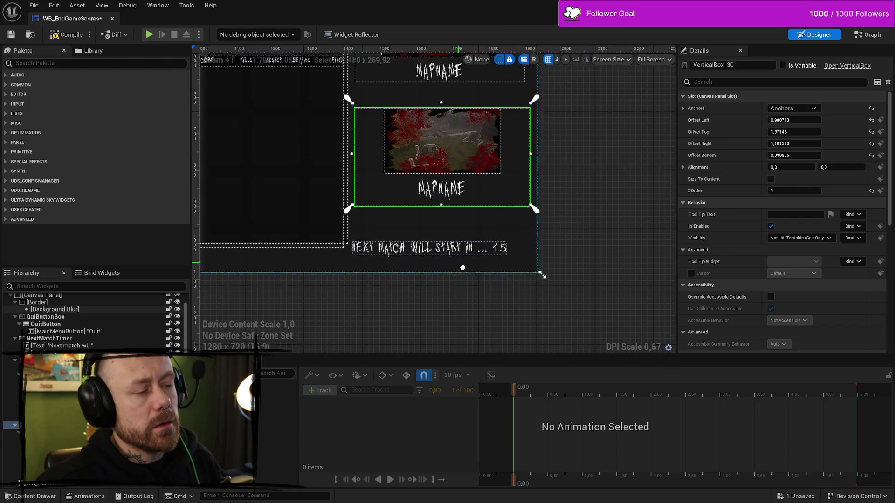
{"action": "left_click", "coordinate": [422, 246]}
{"action": "left_click", "coordinate": [11, 34]}
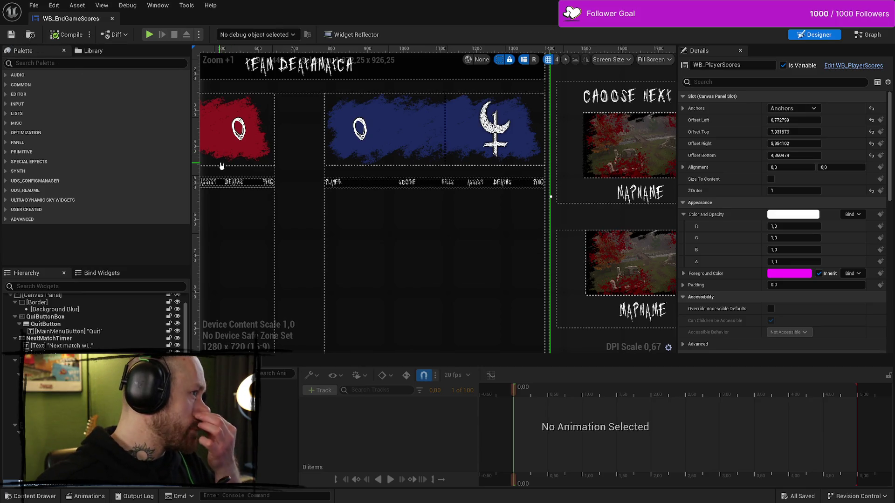
Open WB_PlayerScore from the Content Drawer in a new tab, then bring the drawer back up.
{"action": "scroll", "coordinate": [423, 282], "scroll_direction": "down", "scroll_amount": 8}
{"action": "scroll", "coordinate": [424, 277], "scroll_direction": "up", "scroll_amount": 4}
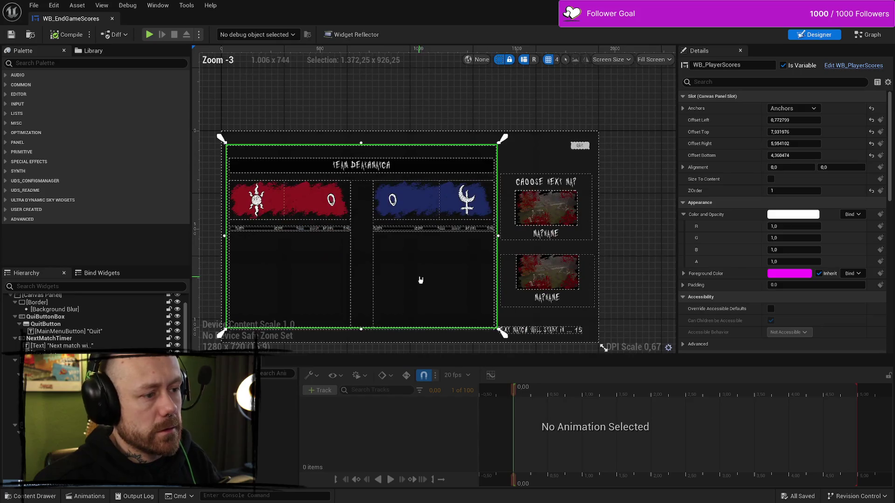
{"action": "left_click", "coordinate": [492, 95]}
{"action": "key", "text": "ctrl+space"}
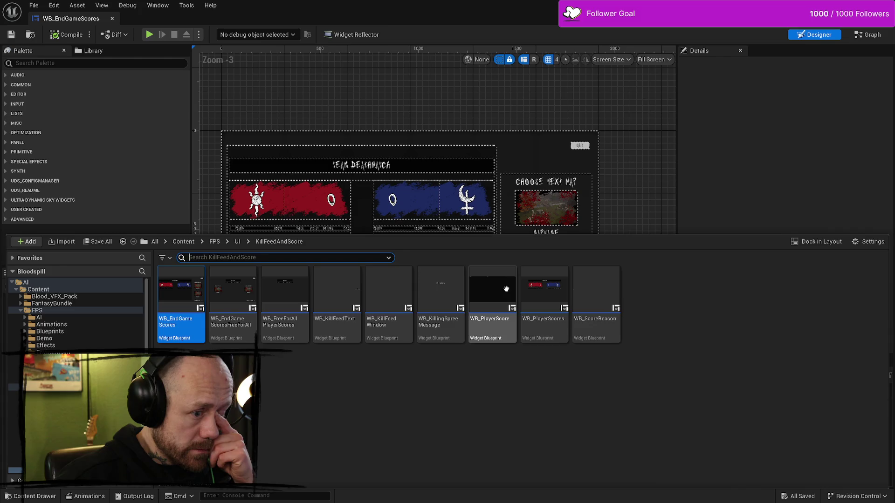
{"action": "double_click", "coordinate": [483, 297]}
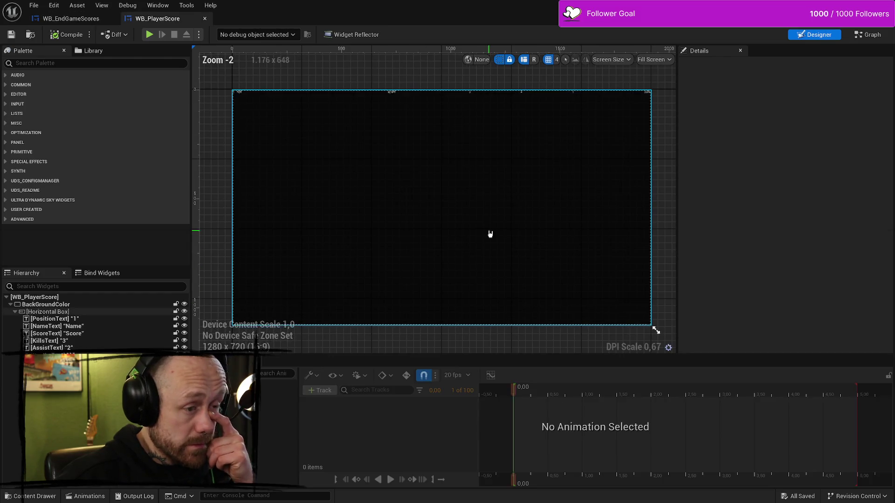
{"action": "key", "text": "ctrl+space"}
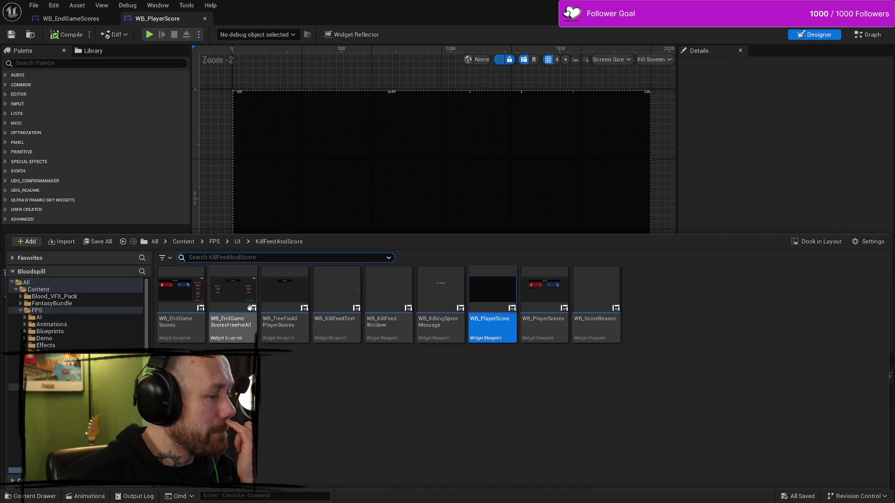
Open WB_PlayerScores and inspect its header border, blur layer, outer border and main vertical box.
{"action": "double_click", "coordinate": [541, 307]}
{"action": "left_click", "coordinate": [497, 129]}
{"action": "left_click", "coordinate": [287, 130]}
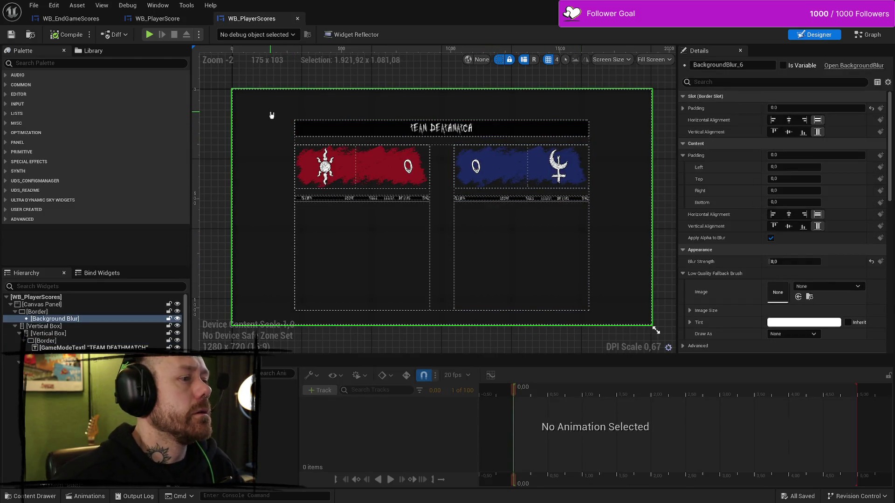
{"action": "left_click", "coordinate": [59, 311]}
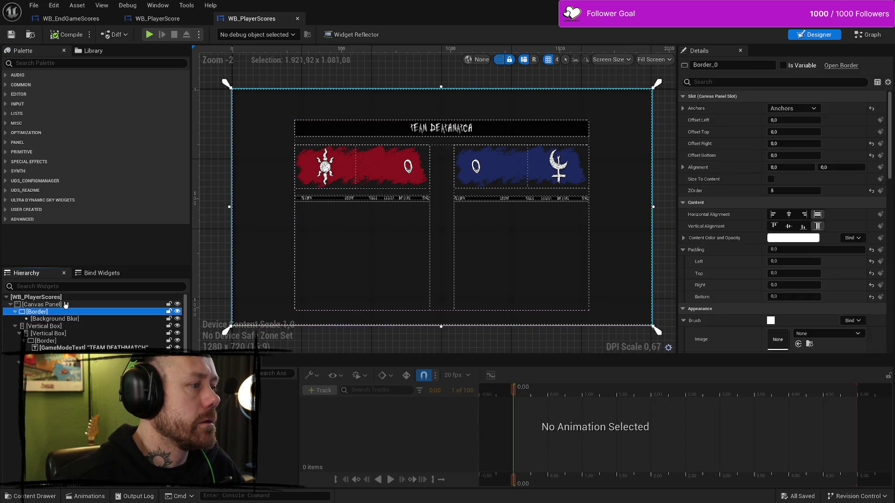
{"action": "left_click", "coordinate": [44, 326]}
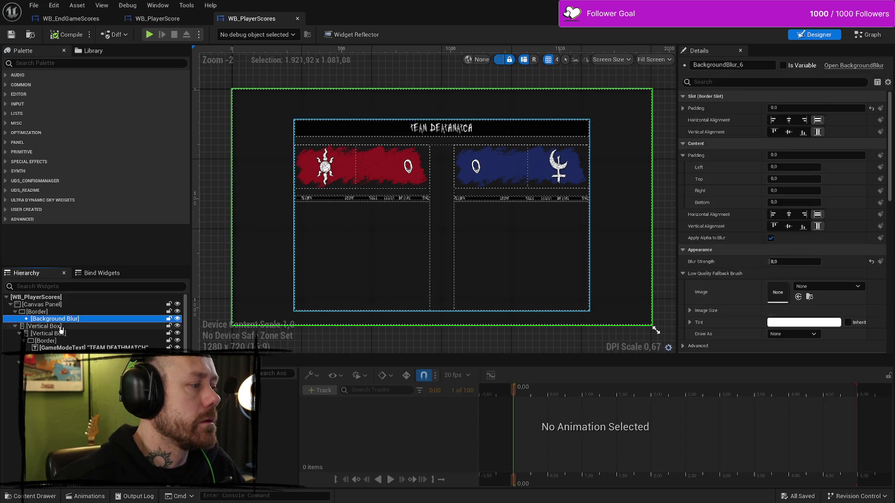
{"action": "left_click", "coordinate": [345, 127]}
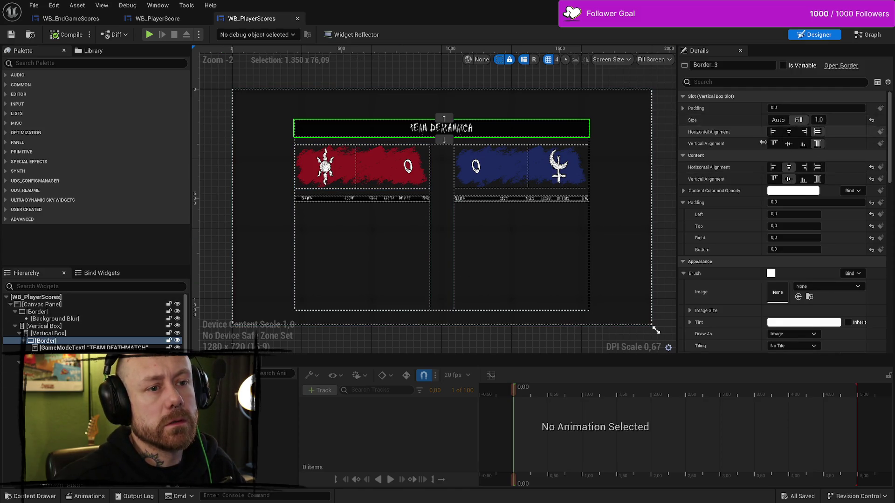
Try auto-height and centred alignment on the TEAM DEATHMATCH header, then restore fill and full width.
{"action": "scroll", "coordinate": [767, 153], "scroll_direction": "down", "scroll_amount": 3}
{"action": "scroll", "coordinate": [764, 159], "scroll_direction": "down", "scroll_amount": 4}
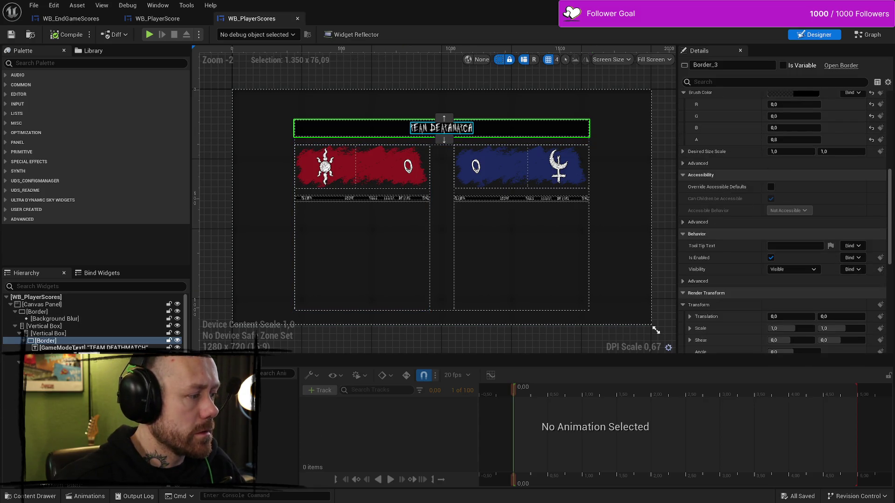
{"action": "scroll", "coordinate": [442, 140], "scroll_direction": "up", "scroll_amount": 5}
{"action": "scroll", "coordinate": [764, 186], "scroll_direction": "up", "scroll_amount": 4}
{"action": "scroll", "coordinate": [345, 218], "scroll_direction": "up", "scroll_amount": 8}
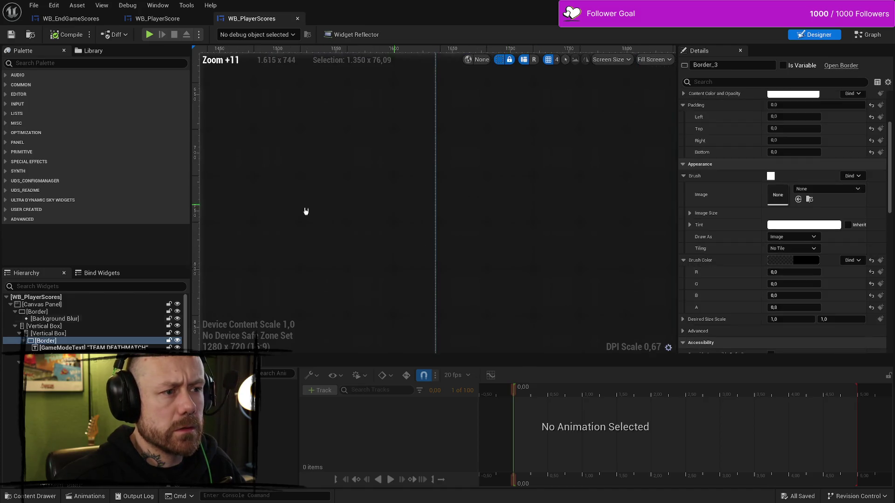
{"action": "scroll", "coordinate": [346, 219], "scroll_direction": "down", "scroll_amount": 19}
{"action": "scroll", "coordinate": [419, 243], "scroll_direction": "up", "scroll_amount": 6}
{"action": "scroll", "coordinate": [772, 176], "scroll_direction": "up", "scroll_amount": 3}
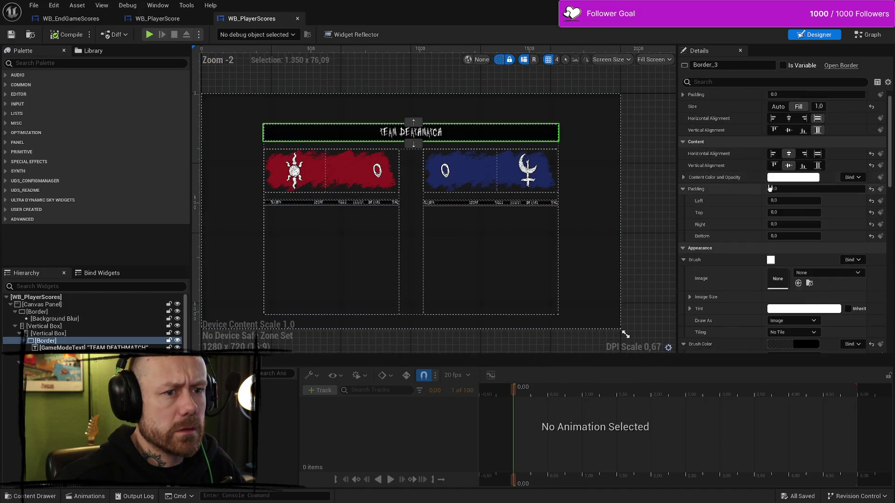
{"action": "left_click", "coordinate": [778, 120]}
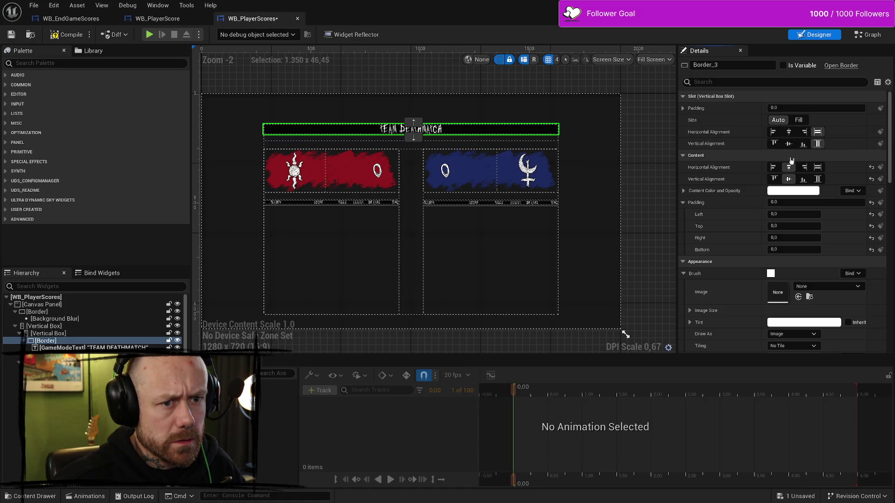
{"action": "left_click", "coordinate": [787, 132]}
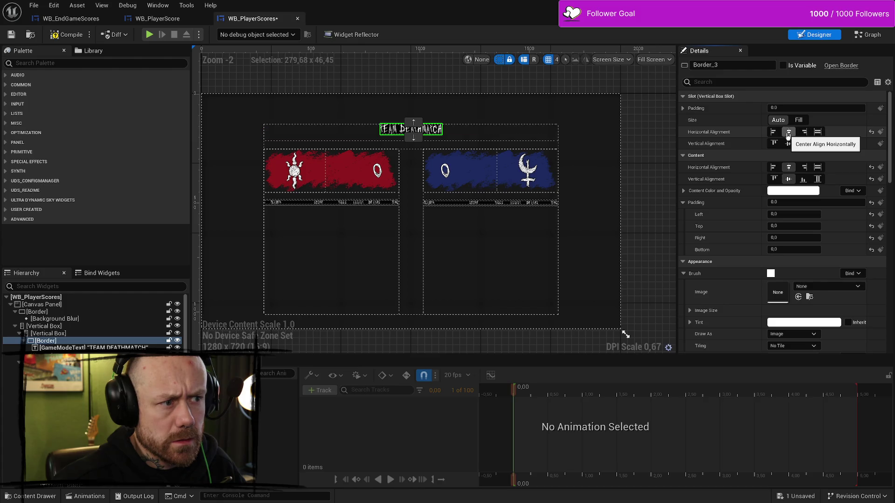
{"action": "left_click", "coordinate": [817, 132]}
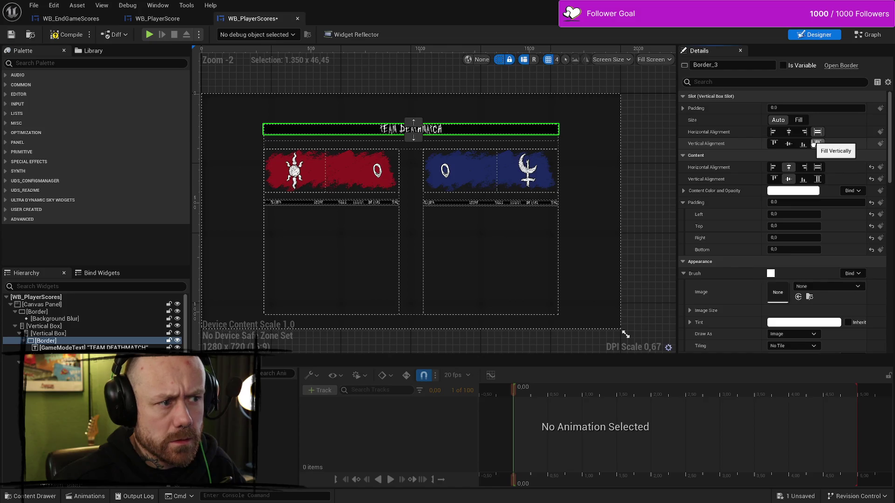
{"action": "left_click", "coordinate": [799, 121]}
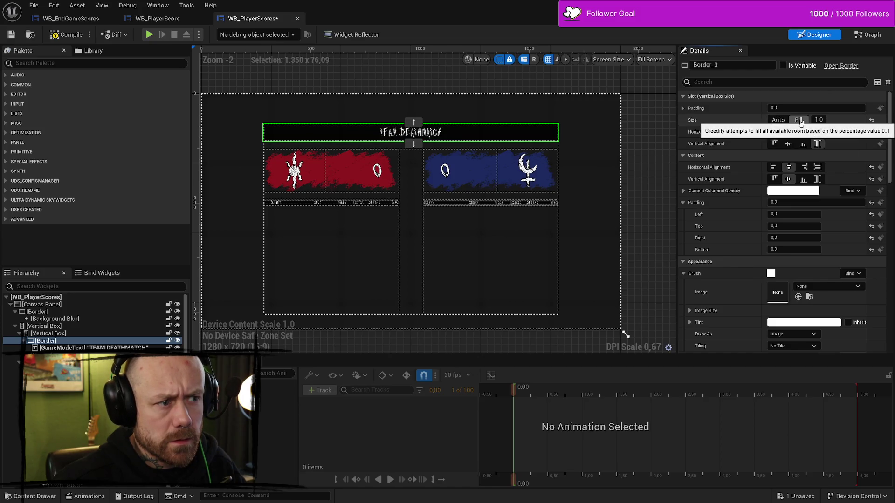
Inspect the blue banner, spacer and player list, then anchor the outer vertical box around the scoreboard.
{"action": "left_click", "coordinate": [484, 183]}
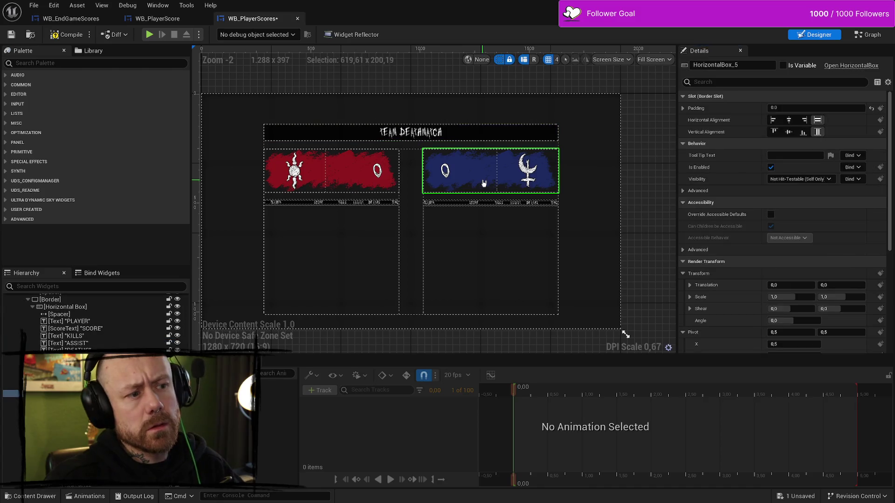
{"action": "left_click", "coordinate": [556, 145]}
{"action": "left_click", "coordinate": [559, 309]}
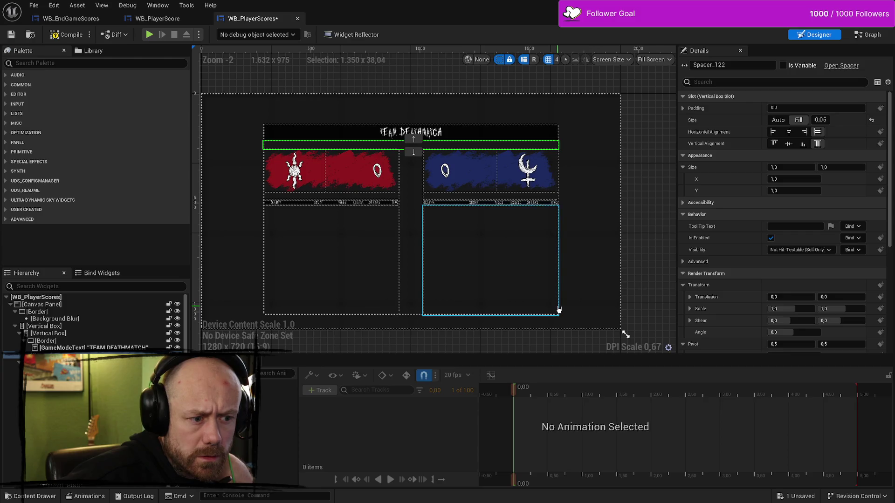
{"action": "scroll", "coordinate": [93, 321], "scroll_direction": "up", "scroll_amount": 5}
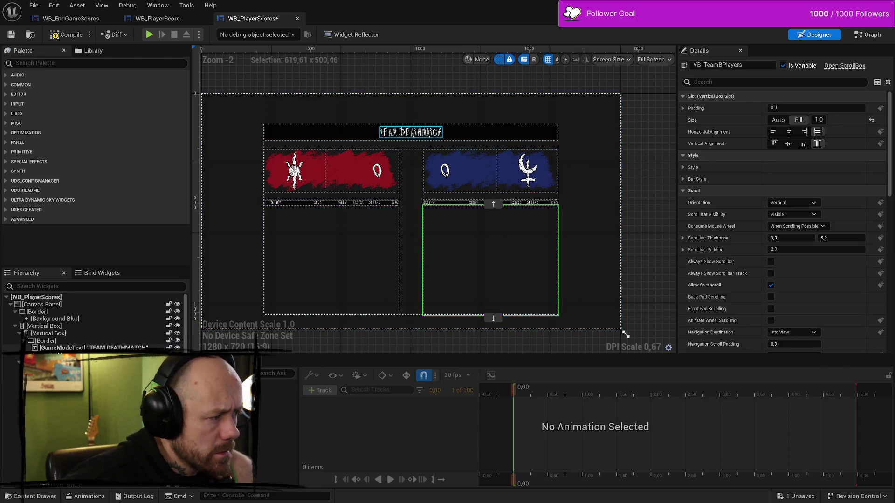
{"action": "left_click", "coordinate": [52, 326]}
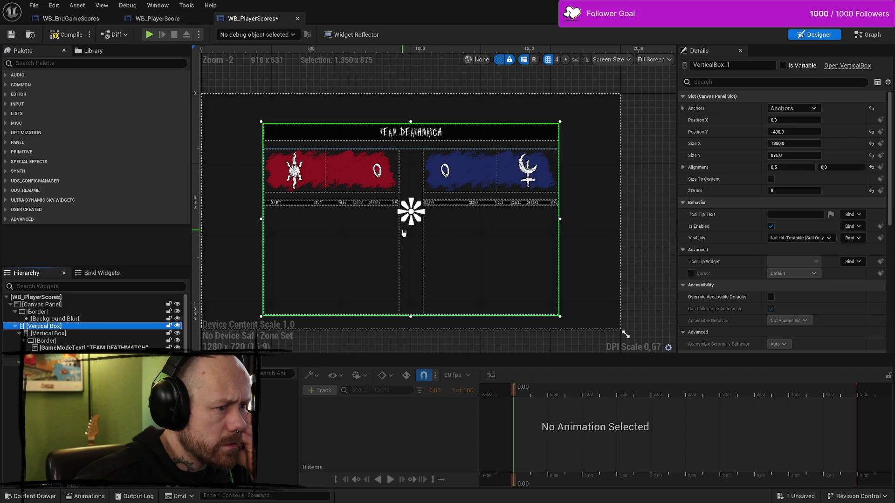
{"action": "left_click_drag", "start_coordinate": [405, 205], "coordinate": [255, 116]}
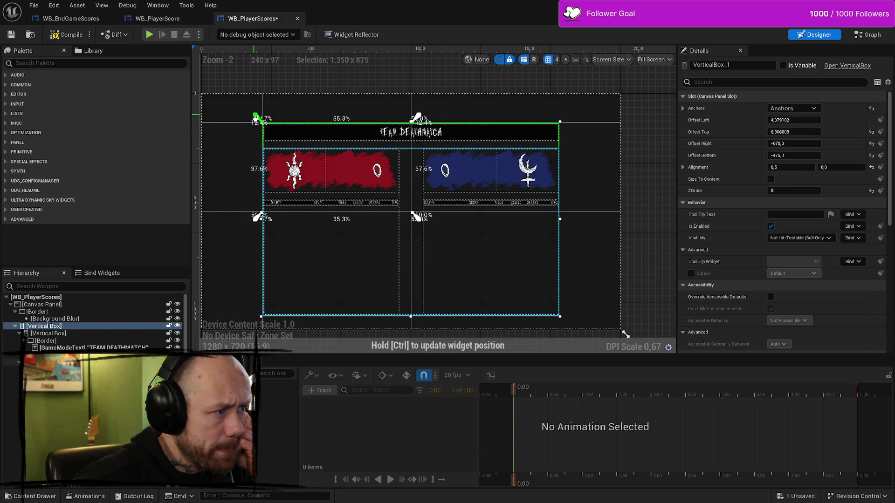
{"action": "mouse_move", "coordinate": [416, 217]}
{"action": "left_mouse_down"}
{"action": "mouse_move", "coordinate": [445, 254]}
{"action": "mouse_move", "coordinate": [562, 327]}
{"action": "mouse_move", "coordinate": [561, 318]}
{"action": "left_mouse_up"}
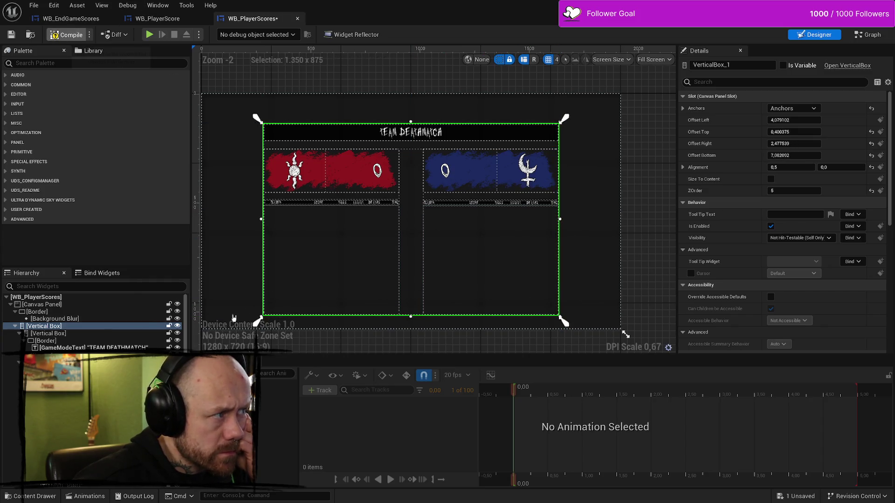
Step through the widget tree from the Border to the red team header row, then return to the level editor.
{"action": "left_click", "coordinate": [91, 333]}
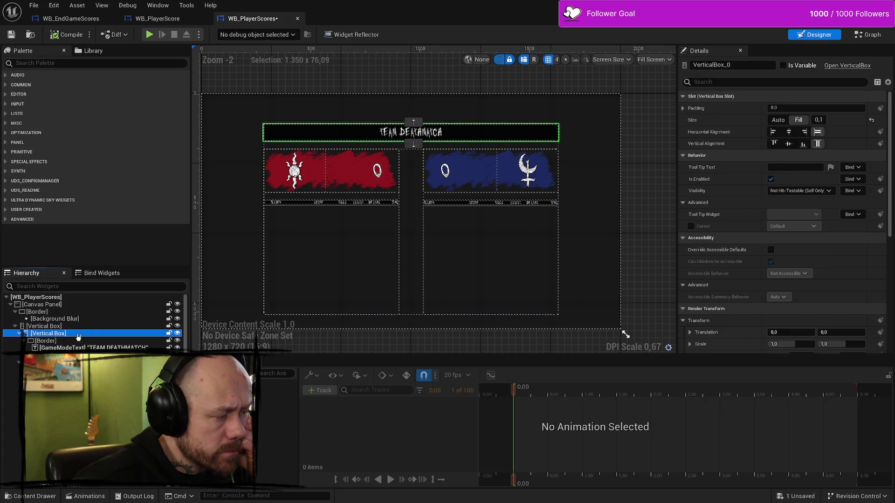
{"action": "left_click", "coordinate": [102, 325]}
{"action": "key", "text": "Up"}
{"action": "key", "text": "Up"}
{"action": "key", "text": "Up"}
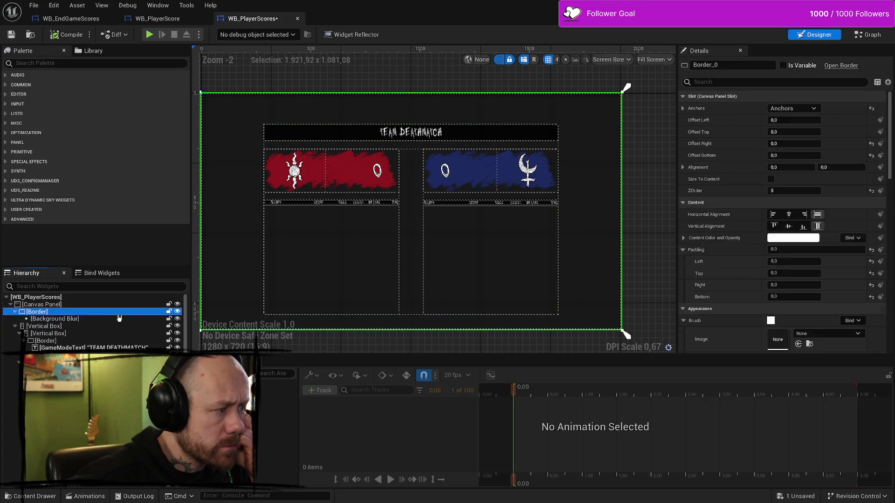
{"action": "key", "text": "Down"}
{"action": "key", "text": "Down"}
{"action": "key", "text": "Down"}
{"action": "key", "text": "Down"}
{"action": "key", "text": "Down"}
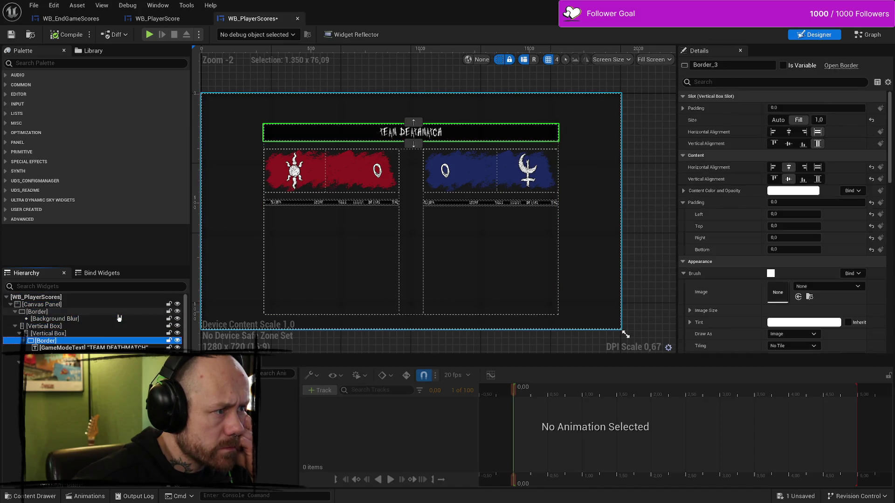
{"action": "key", "text": "Down"}
{"action": "key", "text": "Down"}
{"action": "key", "text": "Down"}
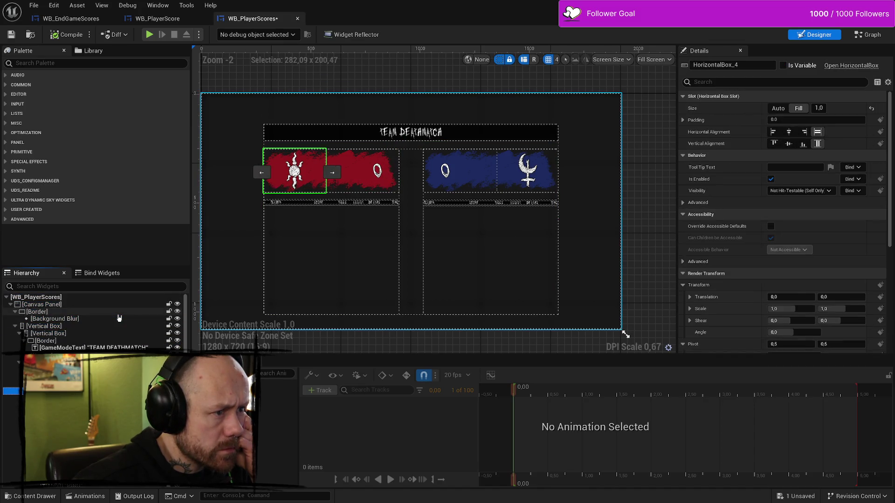
{"action": "key", "text": "Down"}
{"action": "key", "text": "Down"}
{"action": "key", "text": "Down"}
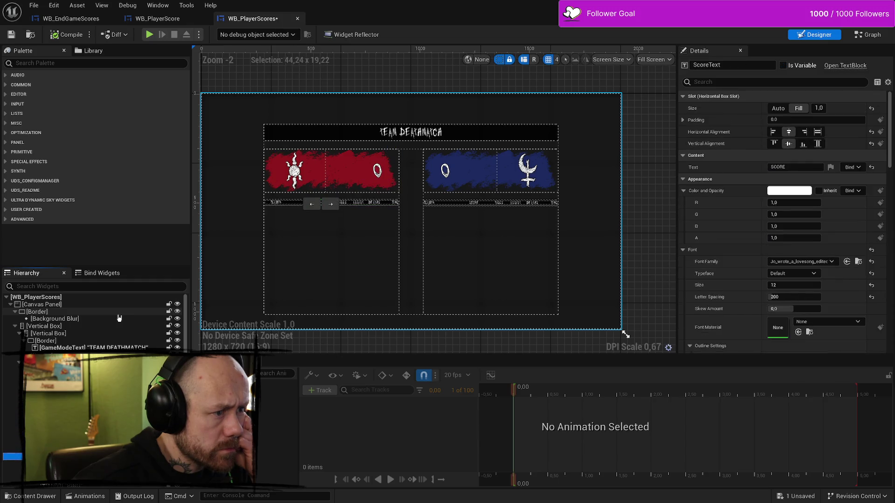
{"action": "key", "text": "Down"}
{"action": "key", "text": "Down"}
{"action": "key", "text": "Down"}
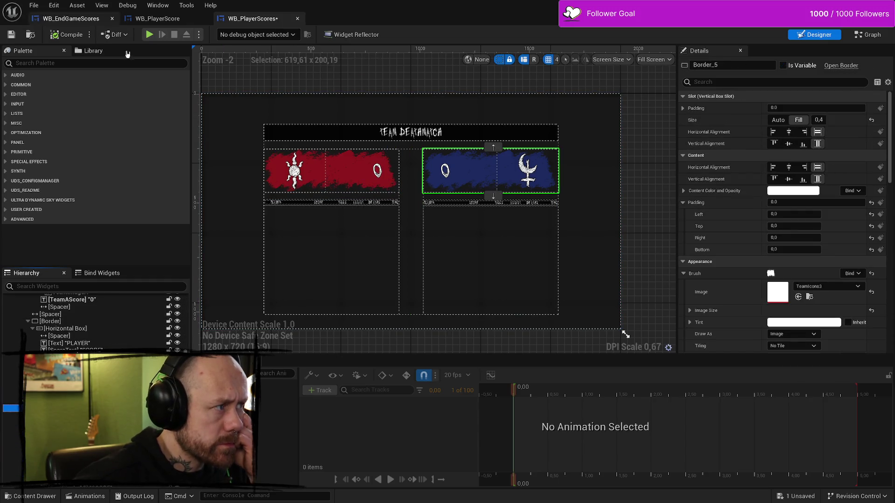
{"action": "key", "text": "alt+Tab"}
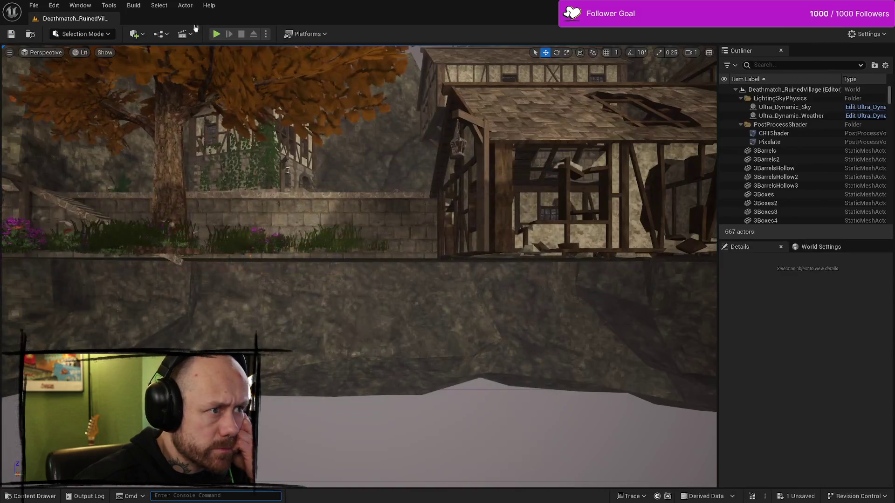
Run and stop a quick play test, then undo the scoreboard's anchor and size-rule edits.
{"action": "left_click", "coordinate": [216, 34]}
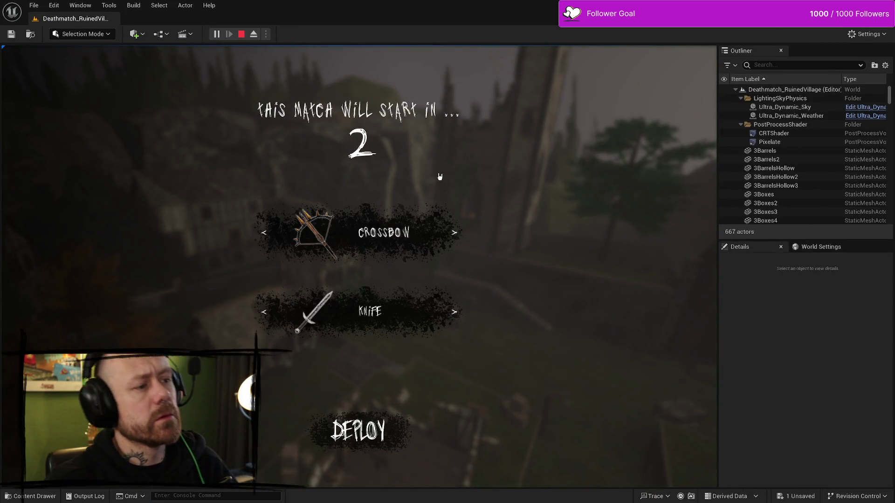
{"action": "key", "text": "Escape"}
{"action": "key", "text": "alt+Tab"}
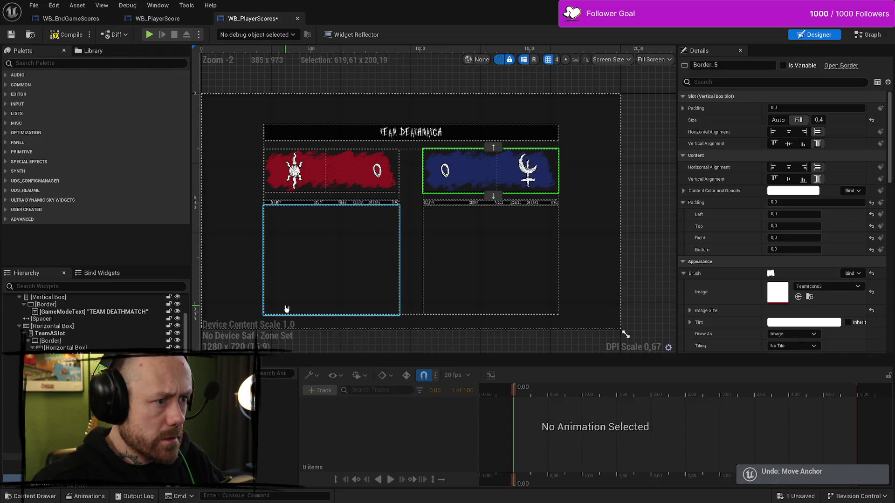
{"action": "key", "text": "ctrl+z"}
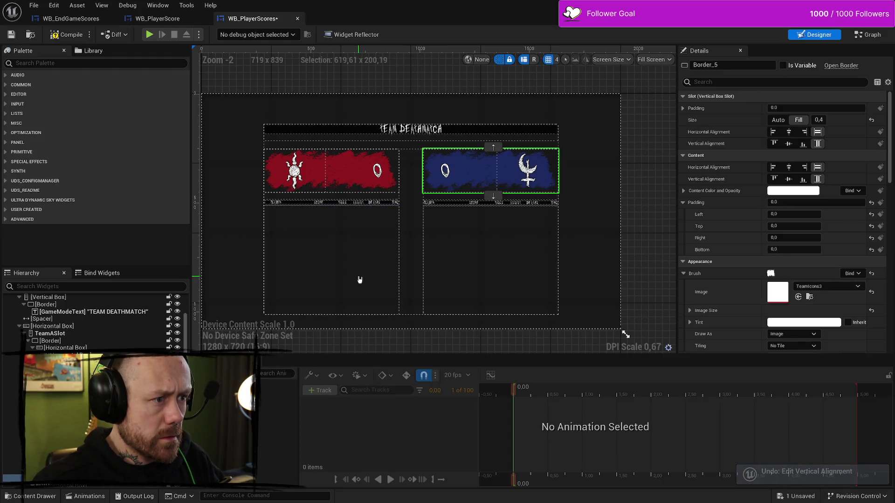
{"action": "key", "text": "ctrl+z"}
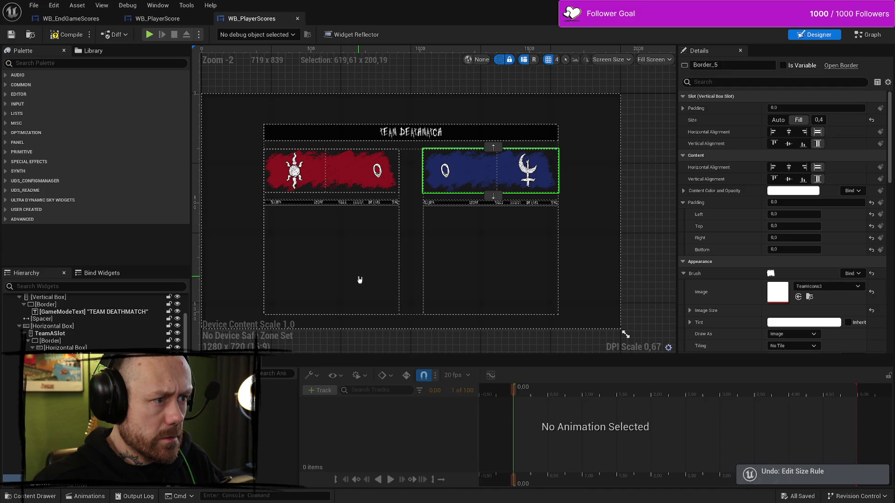
Select the outer vertical box, compile WB_PlayerScores, and start a new play test.
{"action": "scroll", "coordinate": [62, 322], "scroll_direction": "up", "scroll_amount": 2}
{"action": "left_click", "coordinate": [61, 324]}
{"action": "left_click", "coordinate": [64, 318]}
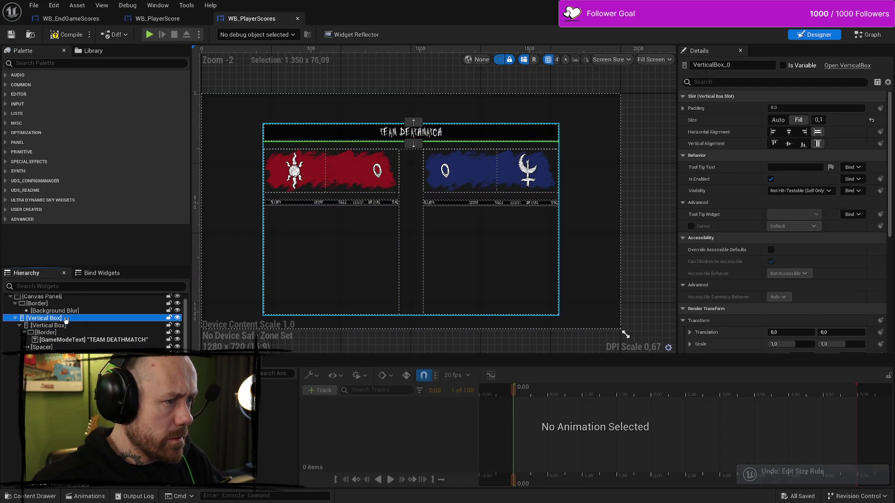
{"action": "left_click", "coordinate": [67, 35]}
{"action": "key", "text": "alt+p"}
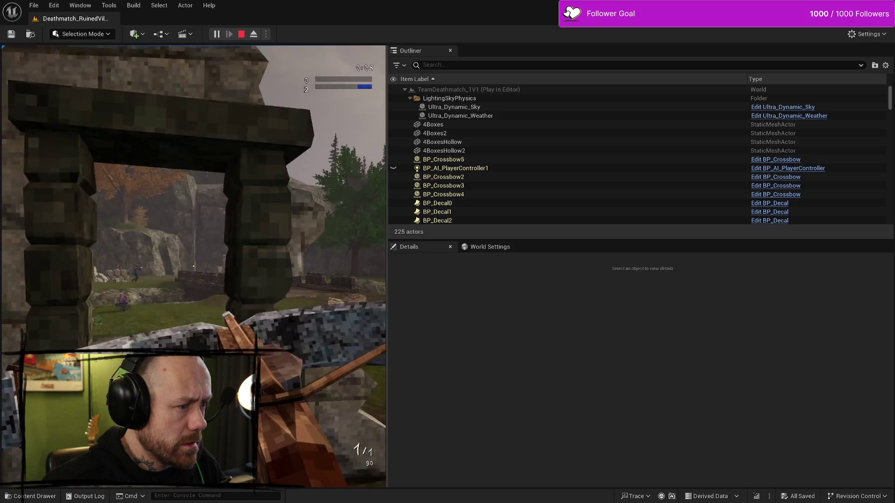
Widen the game view by narrowing the Outliner, check the in-game scoreboard, and walk onto the bridge.
{"action": "key", "text": "alt+Tab"}
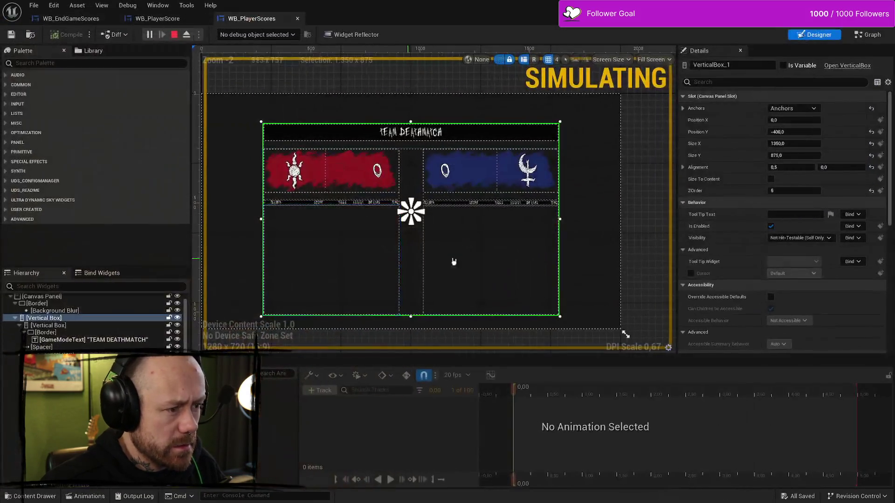
{"action": "key", "text": "alt+Tab"}
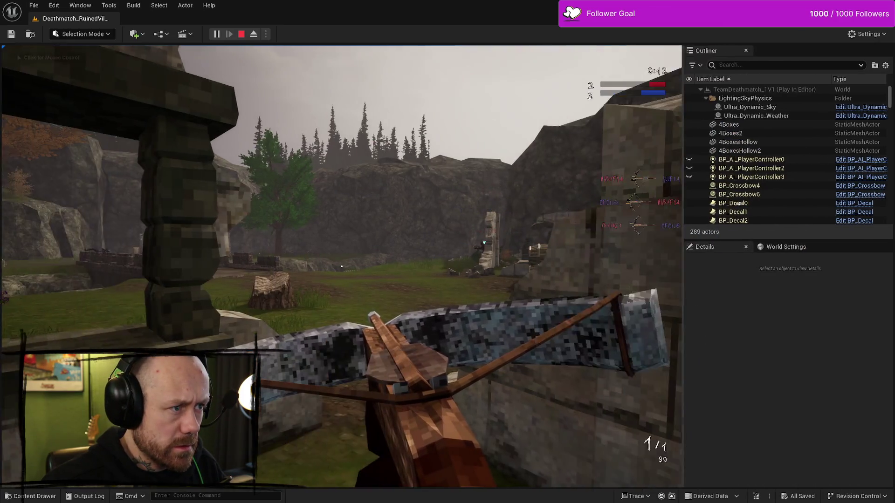
{"action": "left_click_drag", "start_coordinate": [683, 204], "coordinate": [788, 204]}
{"action": "left_click", "coordinate": [513, 261]}
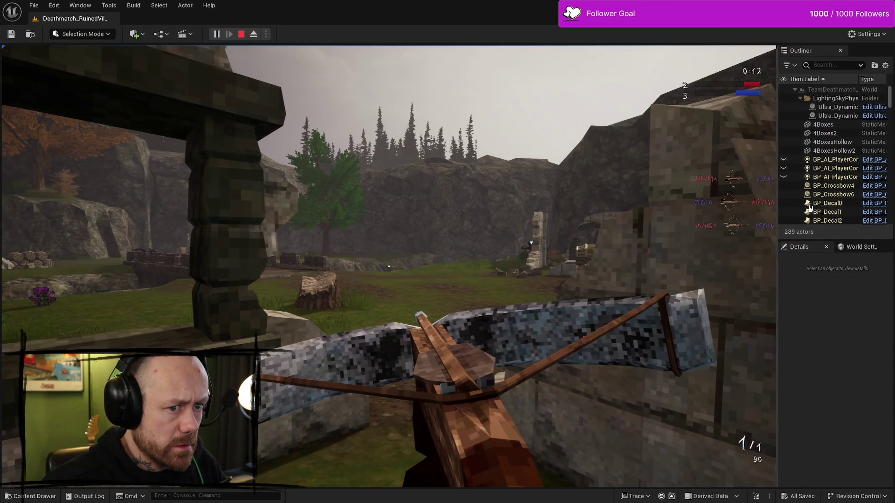
{"action": "key", "text": "Tab"}
{"action": "key", "text": "Tab"}
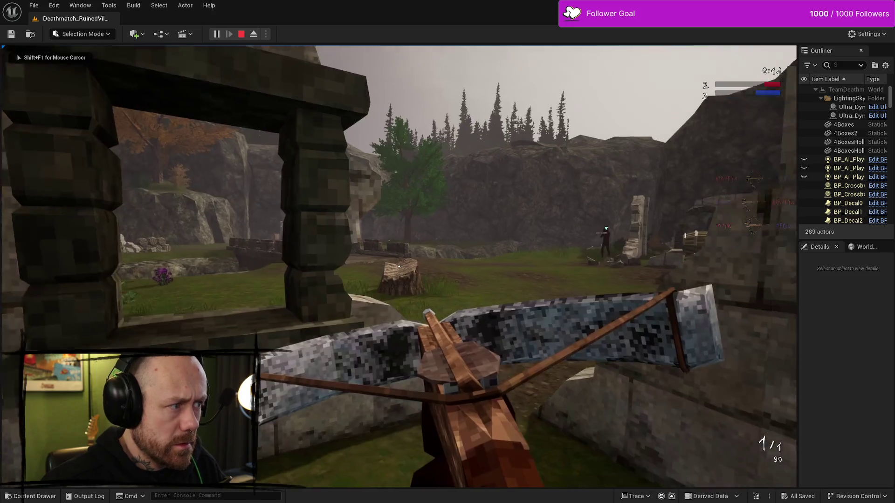
{"action": "key", "text": "w"}
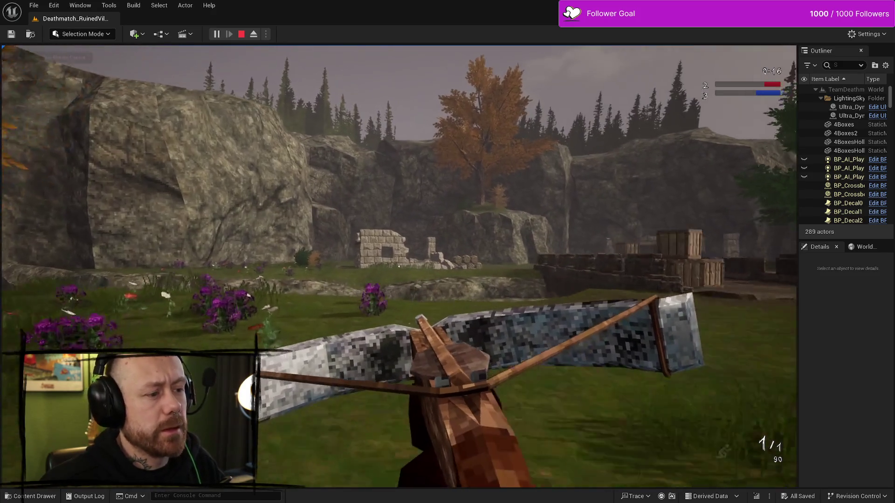
{"action": "key", "text": "w"}
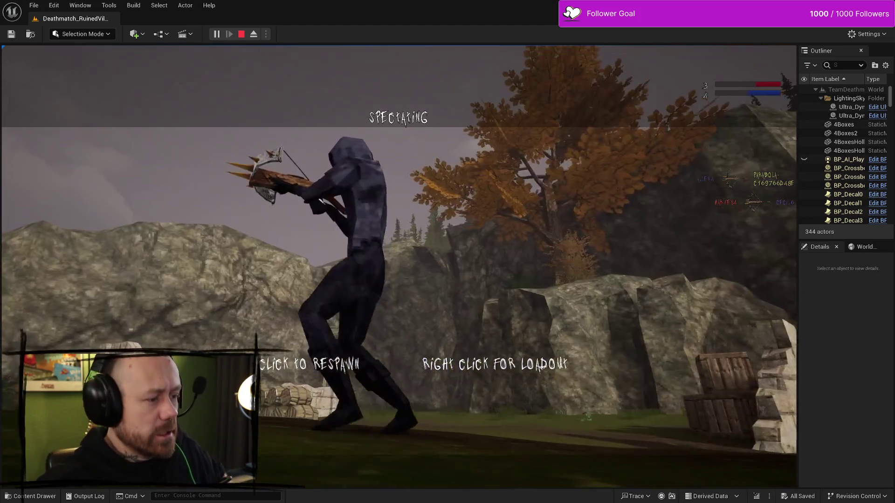
Deploy with the crossbow loadout and shoot enemies for several kills.
{"action": "right_click", "coordinate": [526, 190]}
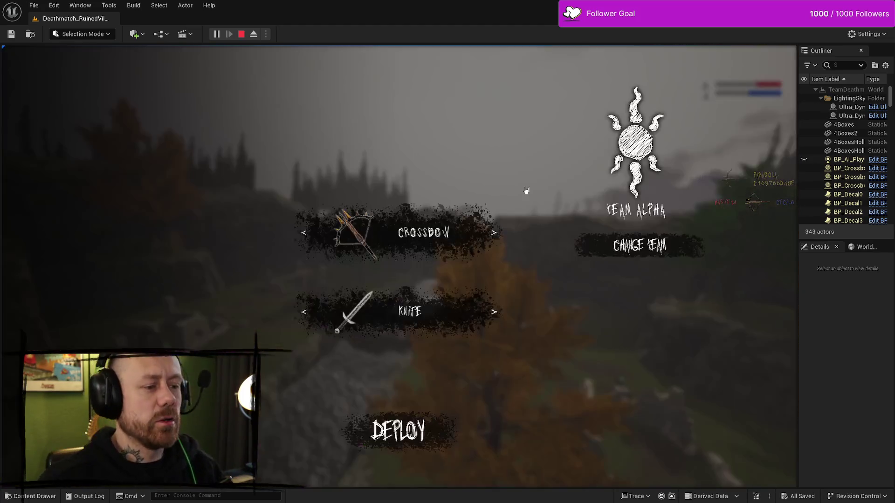
{"action": "left_click", "coordinate": [399, 430]}
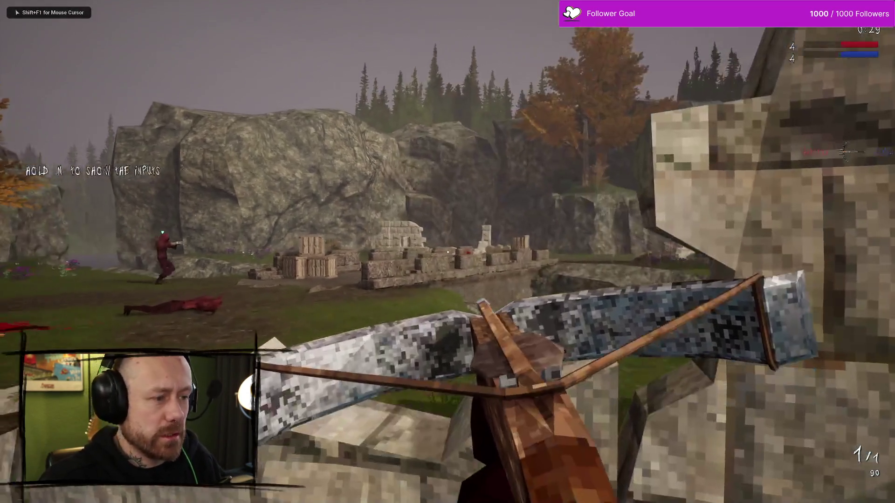
{"action": "right_click", "coordinate": [448, 252]}
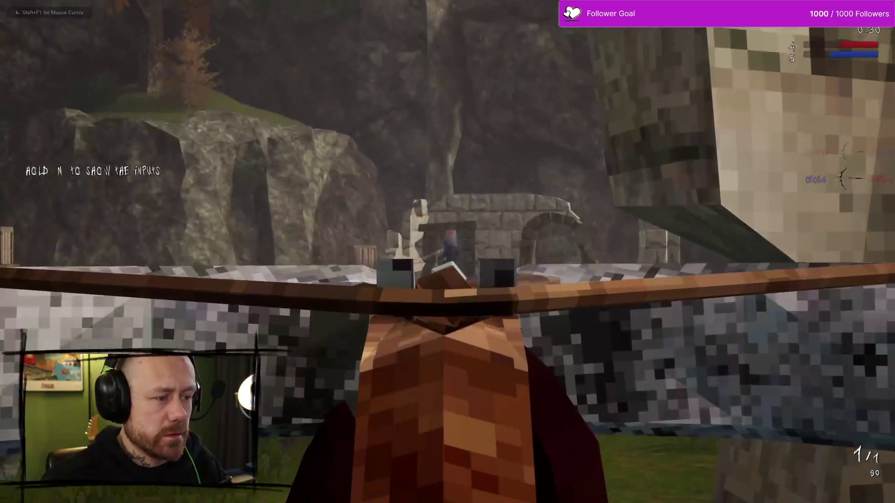
{"action": "left_click", "coordinate": [448, 252]}
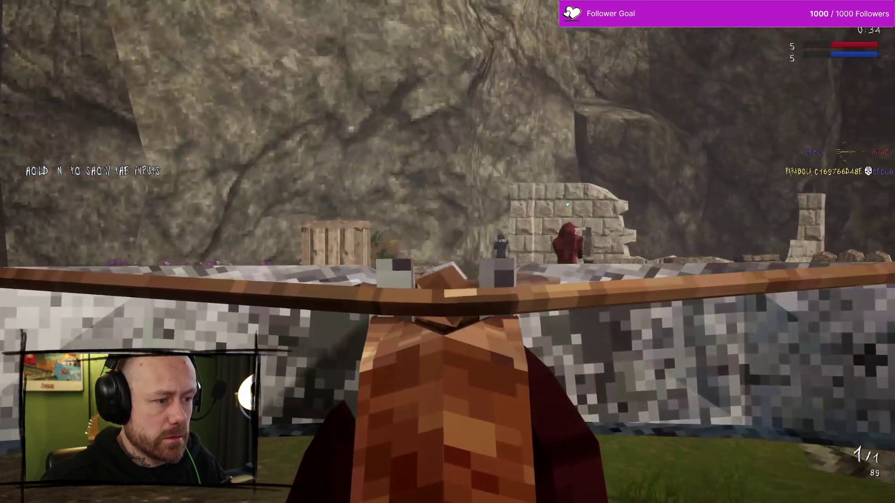
{"action": "left_click", "coordinate": [448, 252]}
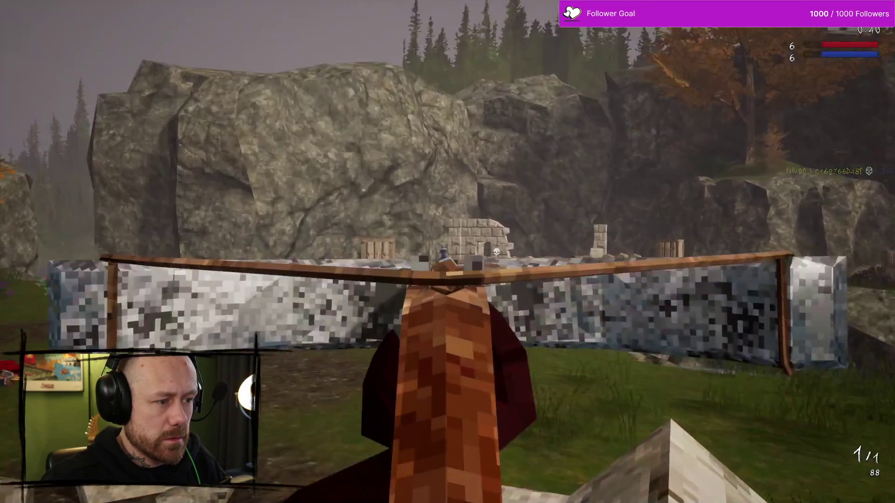
{"action": "left_click", "coordinate": [448, 252]}
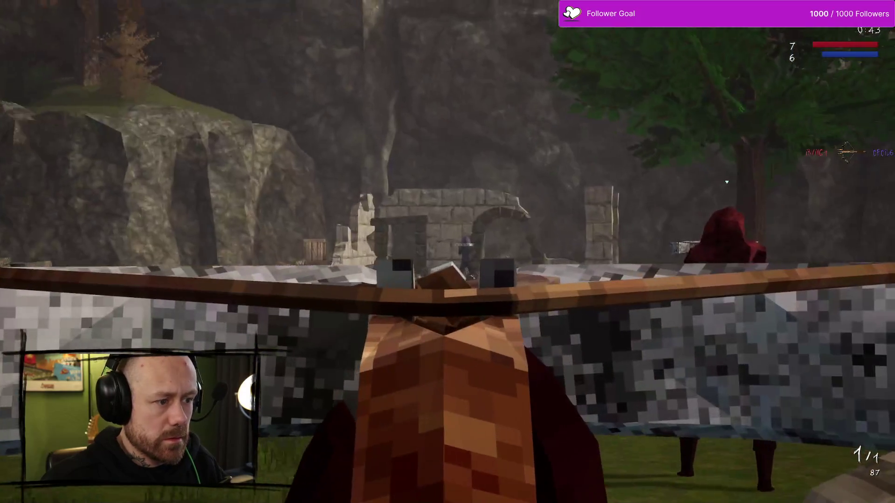
{"action": "left_click", "coordinate": [447, 252]}
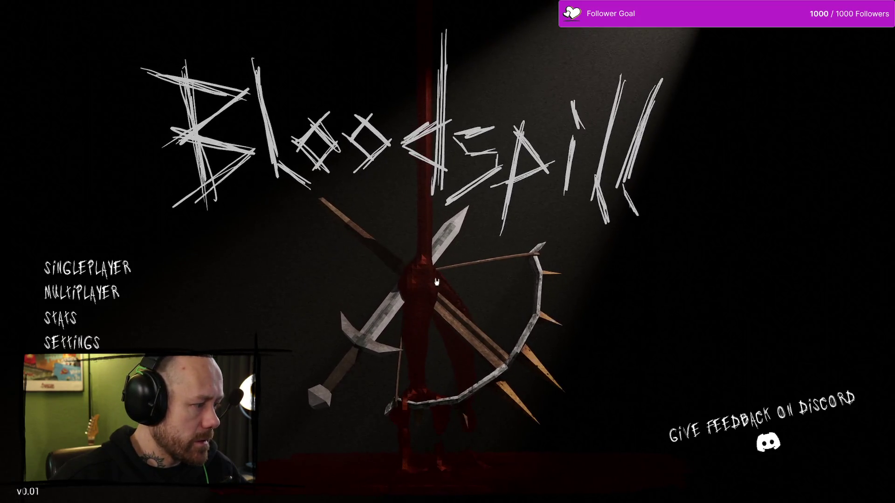
End the play session, dismiss the message log, and reopen WB_PlayerScores from the content drawer.
{"action": "key", "text": "Escape"}
{"action": "left_click", "coordinate": [591, 167]}
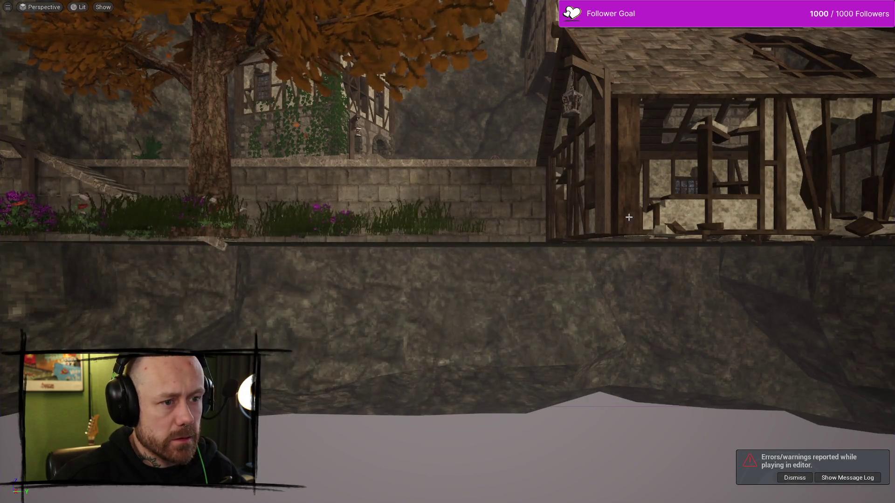
{"action": "scroll", "coordinate": [620, 153], "scroll_direction": "up", "scroll_amount": 5}
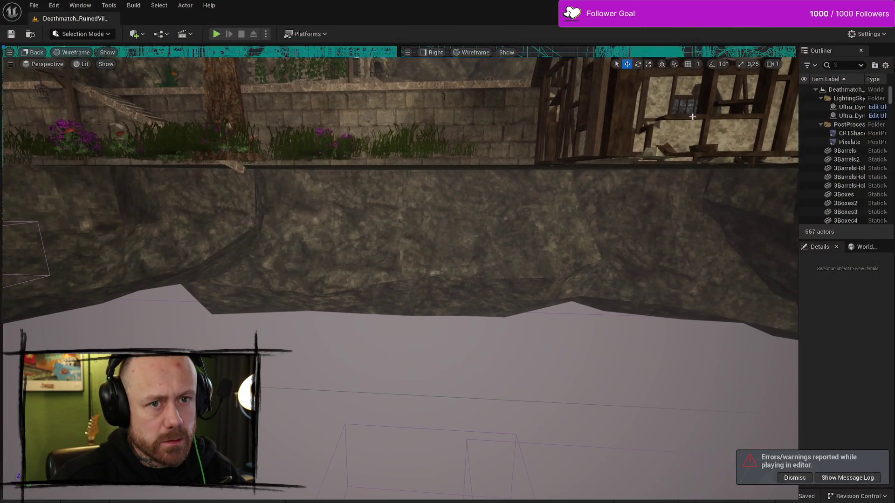
{"action": "scroll", "coordinate": [629, 150], "scroll_direction": "down", "scroll_amount": 5}
{"action": "key", "text": "ctrl+space"}
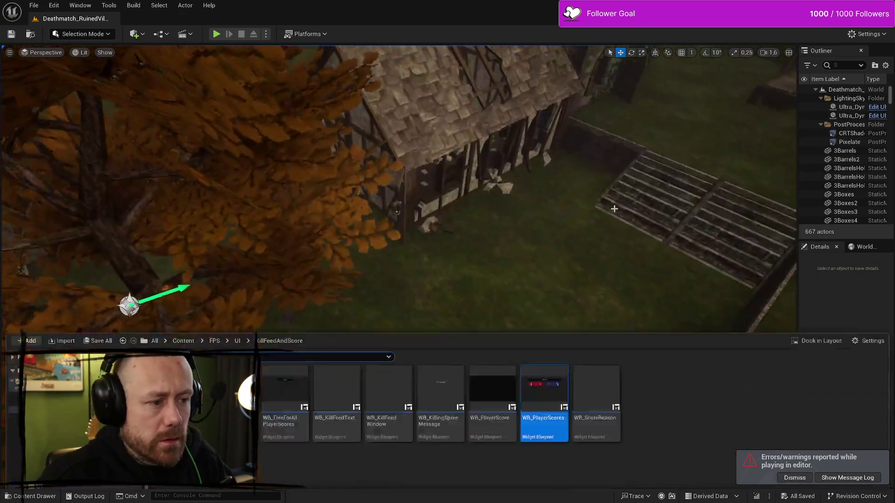
{"action": "double_click", "coordinate": [554, 301]}
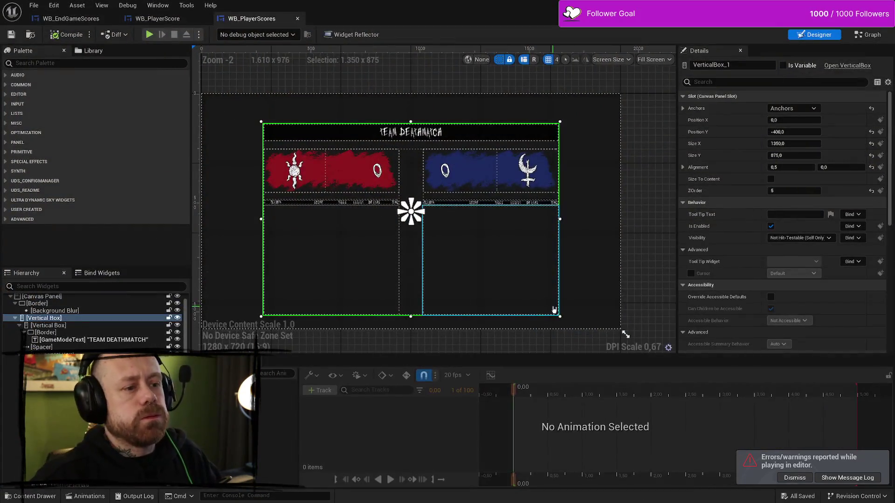
Stretch the scoreboard box's anchors to the canvas corners and save the widget.
{"action": "mouse_move", "coordinate": [401, 208]}
{"action": "left_mouse_down"}
{"action": "mouse_move", "coordinate": [370, 207]}
{"action": "mouse_move", "coordinate": [256, 117]}
{"action": "left_mouse_up"}
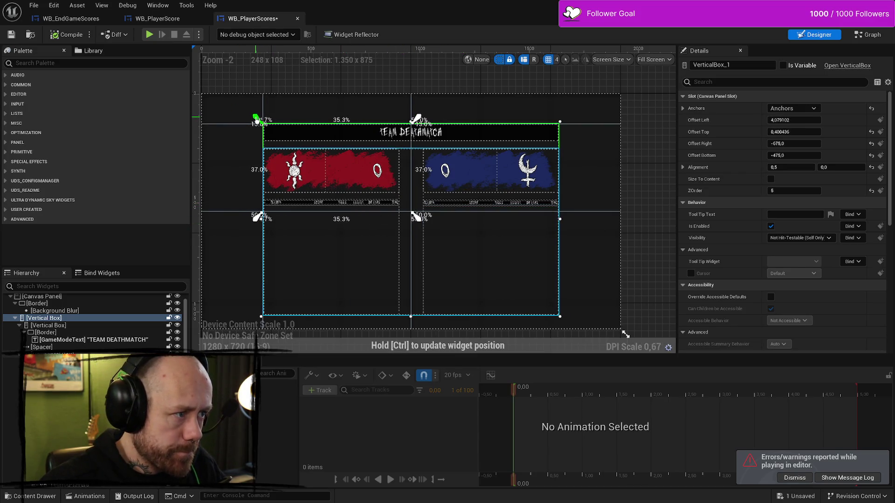
{"action": "left_click_drag", "start_coordinate": [416, 216], "coordinate": [563, 321]}
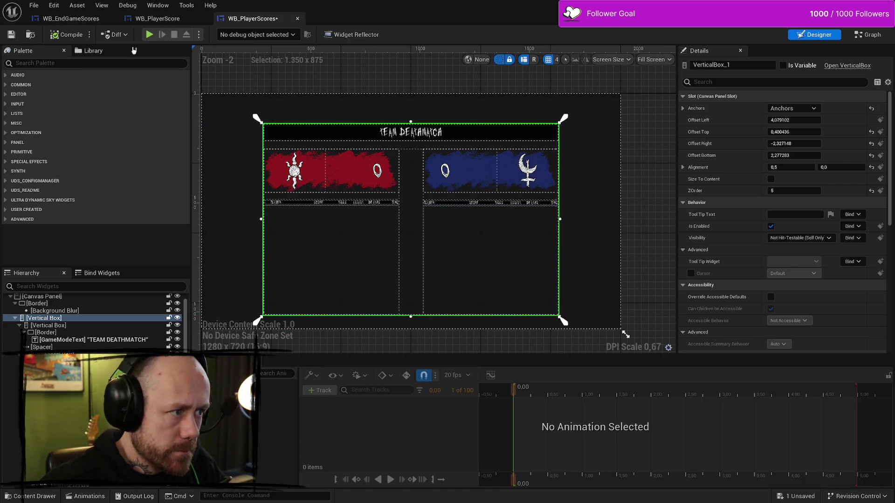
{"action": "left_click", "coordinate": [11, 36]}
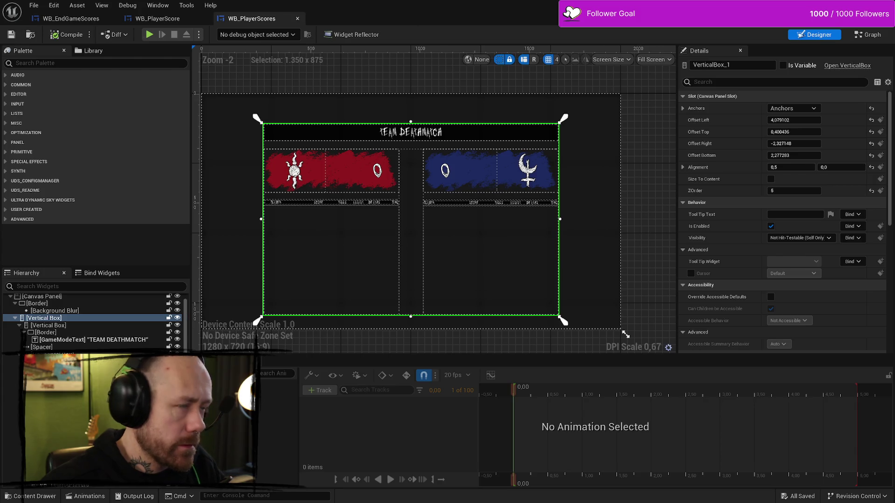
{"action": "key", "text": "alt+Tab"}
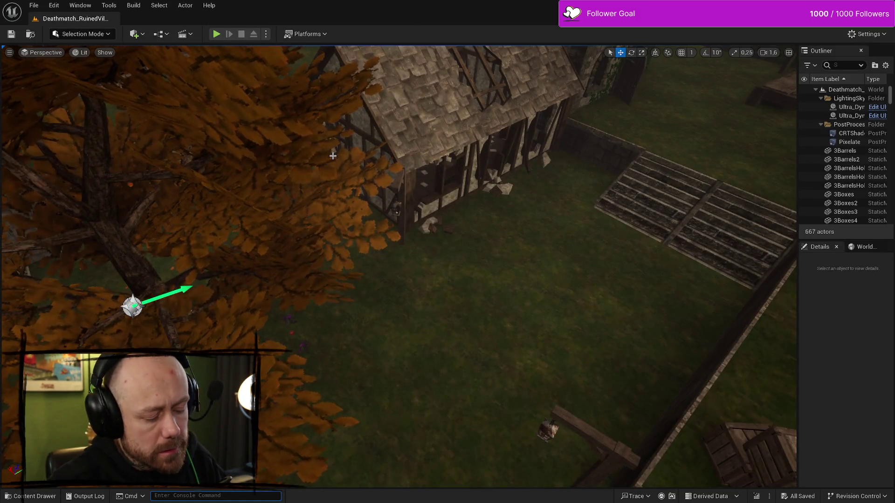
Start a play test, deploy, then quit the current match.
{"action": "key", "text": "alt+p"}
{"action": "left_click", "coordinate": [435, 461]}
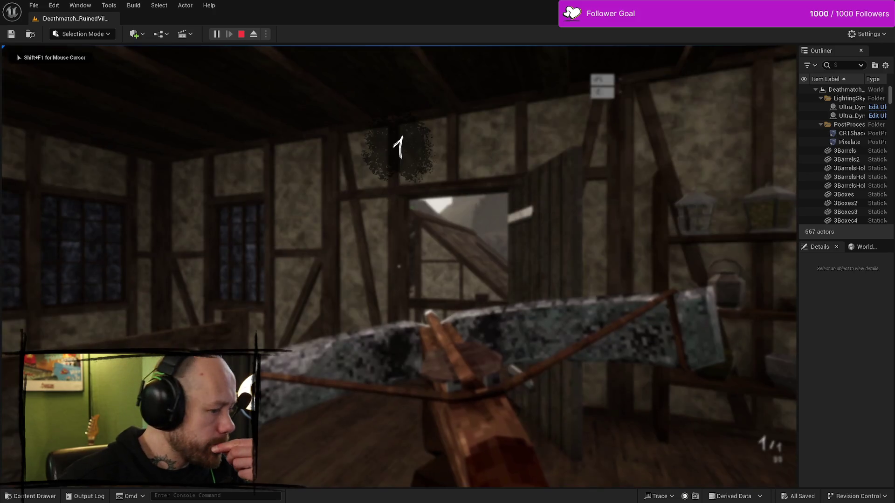
{"action": "key", "text": "Escape"}
{"action": "left_click", "coordinate": [172, 253]}
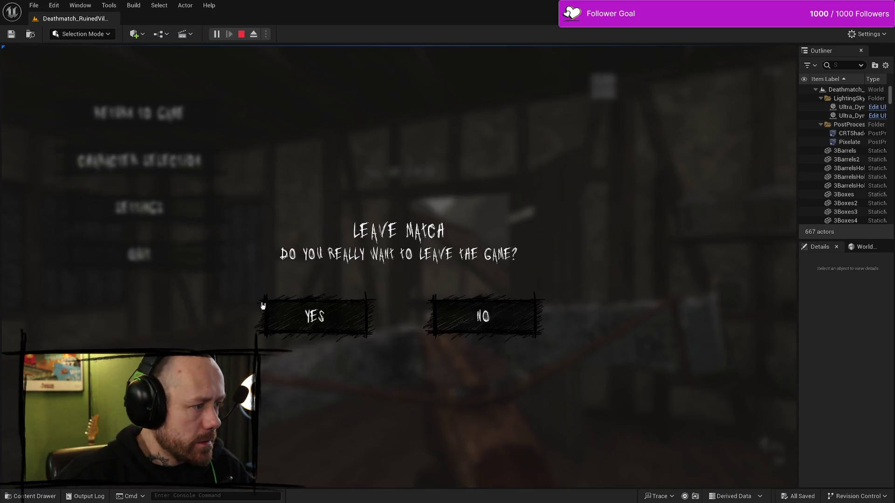
{"action": "left_click", "coordinate": [317, 314]}
Set up a TEAM DEATHMATCH match on ONE V ONE with fewer bots per team and fewer points to win, and start it.
{"action": "left_click", "coordinate": [103, 285]}
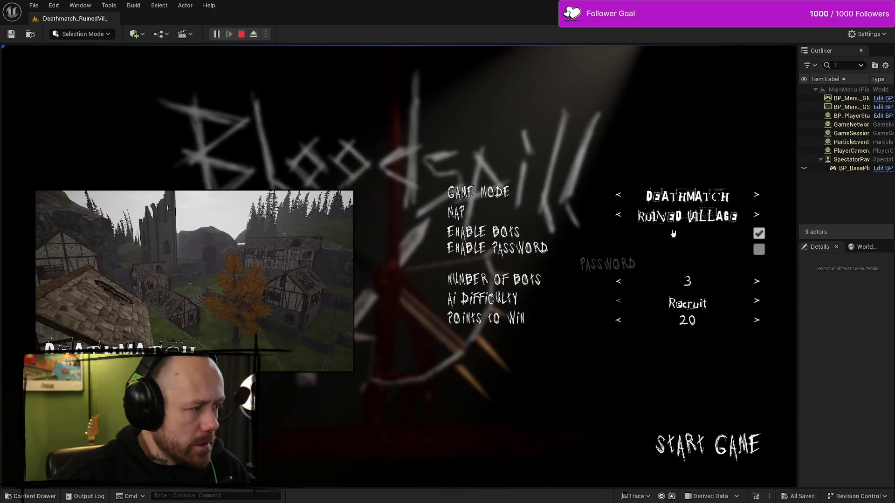
{"action": "left_click", "coordinate": [618, 215]}
{"action": "left_click", "coordinate": [618, 196]}
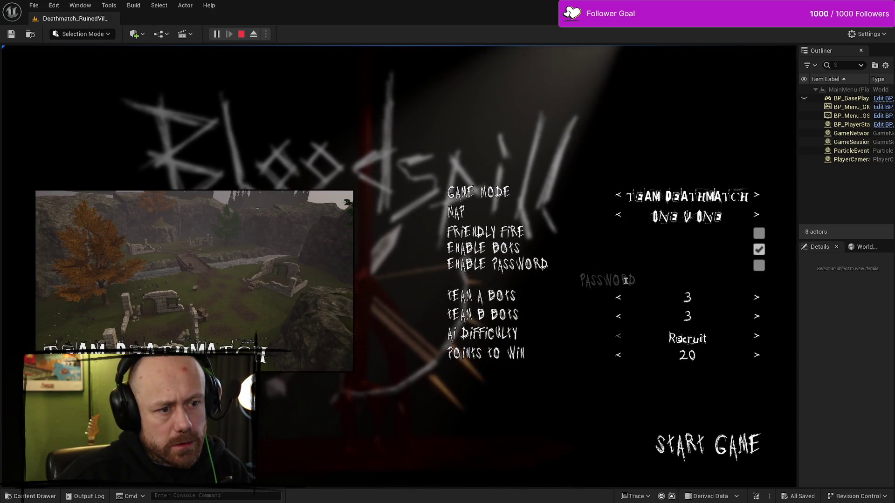
{"action": "left_click", "coordinate": [618, 298]}
{"action": "left_click", "coordinate": [618, 297]}
{"action": "left_click", "coordinate": [619, 316]}
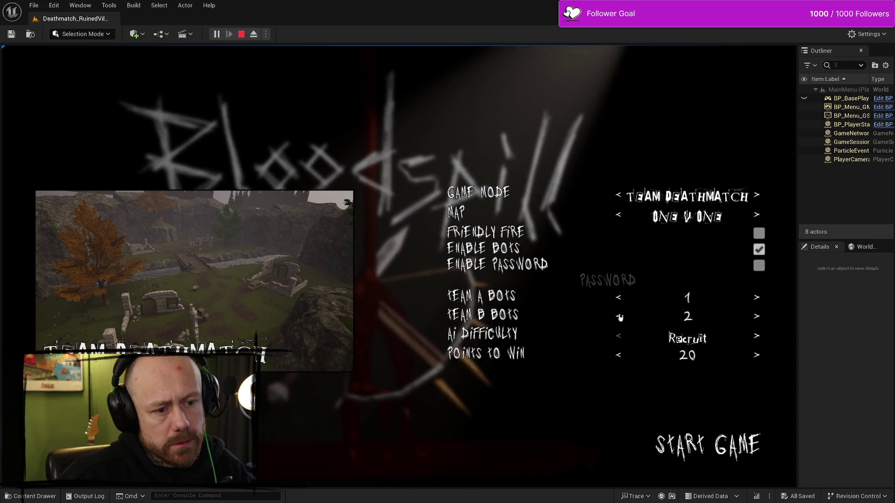
{"action": "left_click", "coordinate": [618, 357]}
{"action": "left_click", "coordinate": [619, 357]}
{"action": "left_click", "coordinate": [618, 357]}
{"action": "left_click", "coordinate": [618, 356]}
{"action": "left_click", "coordinate": [618, 357]}
{"action": "left_click", "coordinate": [618, 356]}
{"action": "left_click", "coordinate": [618, 357]}
{"action": "left_click", "coordinate": [741, 441]}
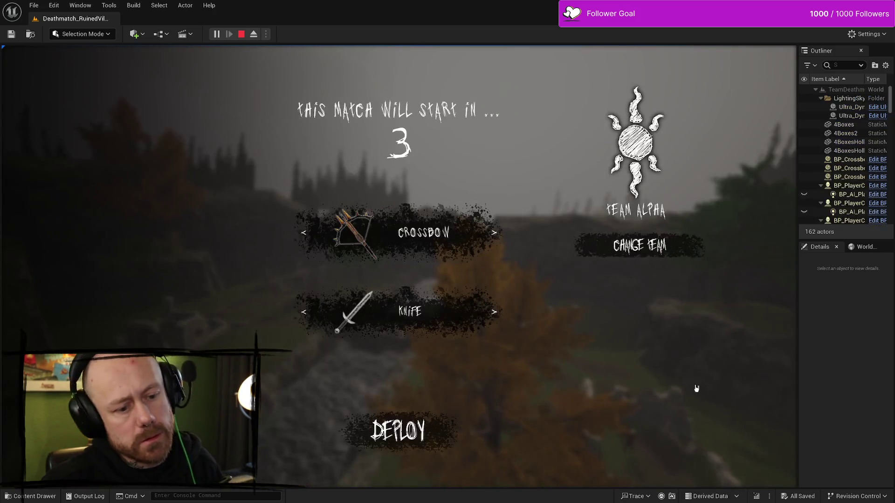
Shrink the game view and toggle the scoreboard while scoring a kill to check live scores.
{"action": "key", "text": "Tab"}
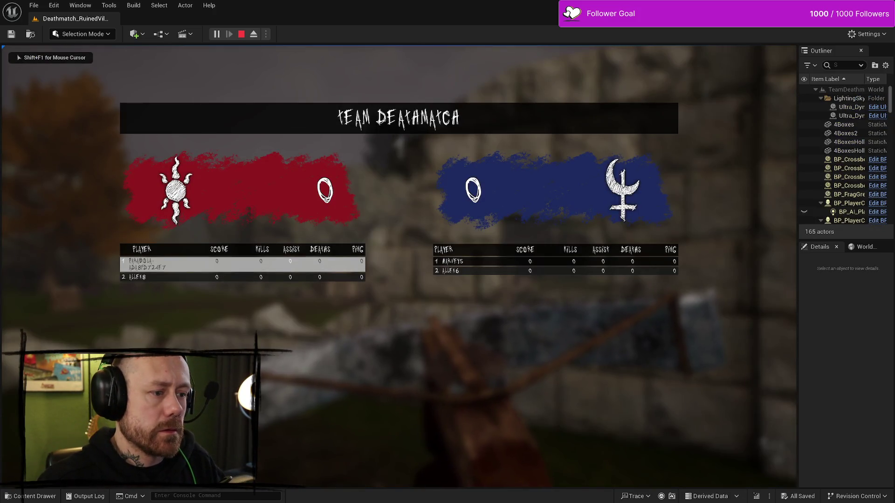
{"action": "key", "text": "alt+Tab"}
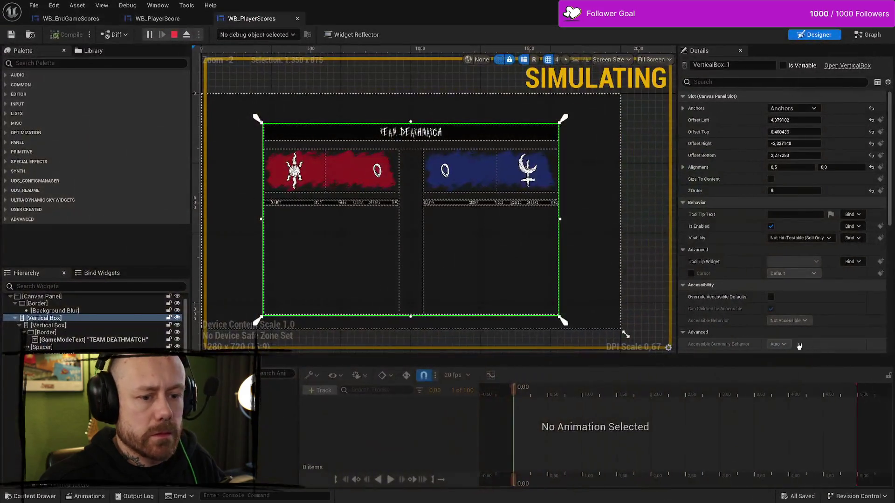
{"action": "key", "text": "alt+Tab"}
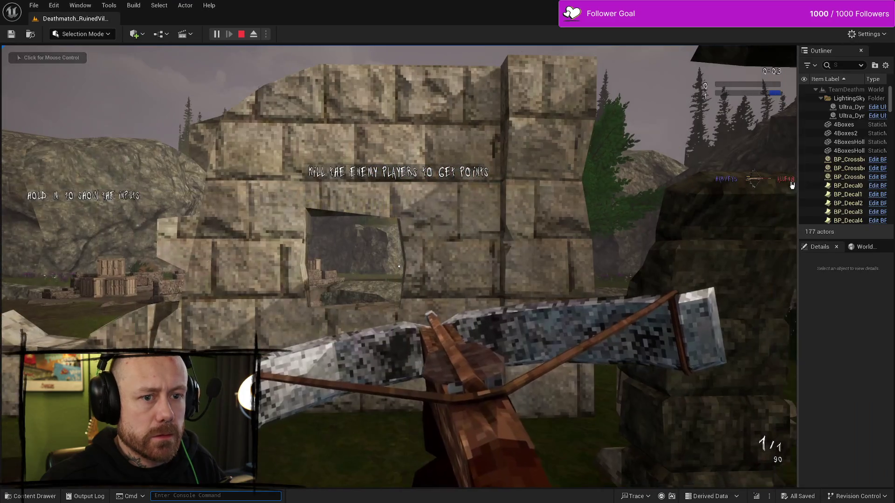
{"action": "left_click_drag", "start_coordinate": [797, 187], "coordinate": [453, 210]}
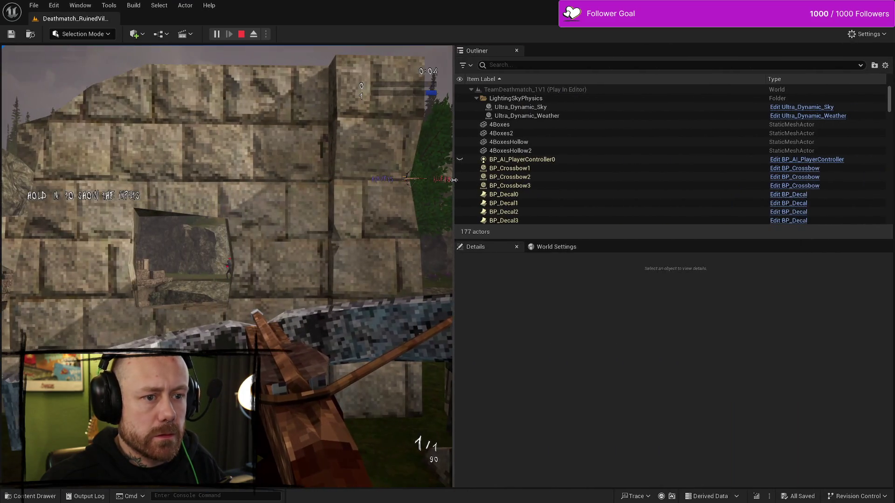
{"action": "left_click", "coordinate": [312, 252]}
{"action": "key", "text": "Tab"}
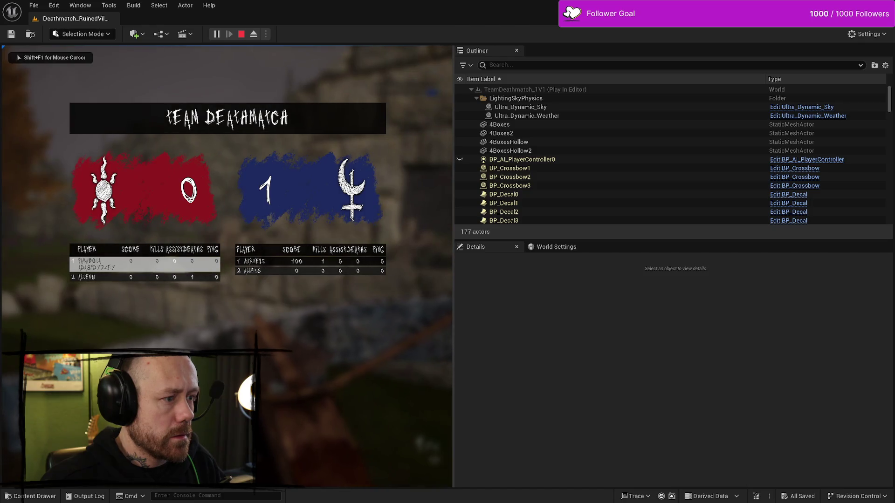
{"action": "key", "text": "Tab"}
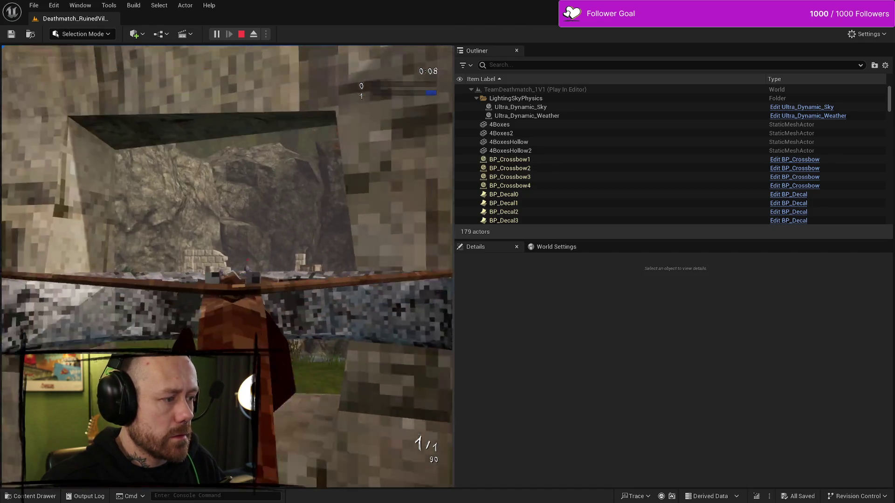
{"action": "left_click", "coordinate": [227, 266]}
{"action": "key", "text": "Tab"}
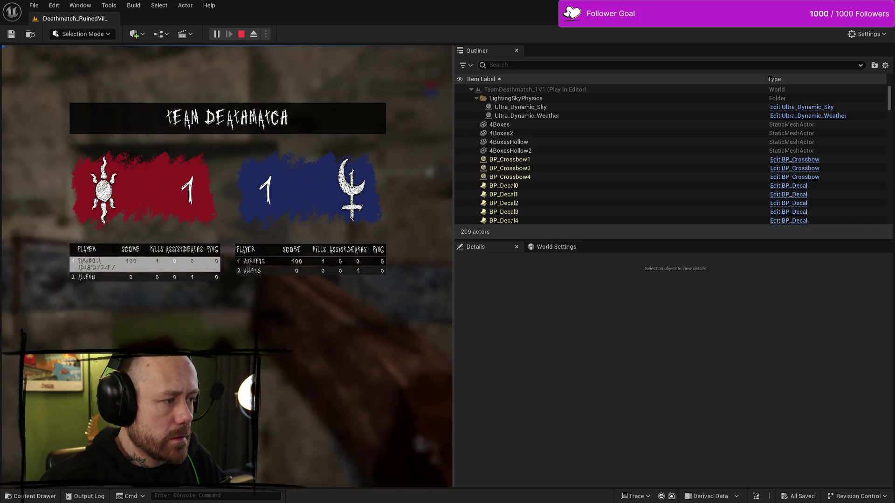
{"action": "key", "text": "Tab"}
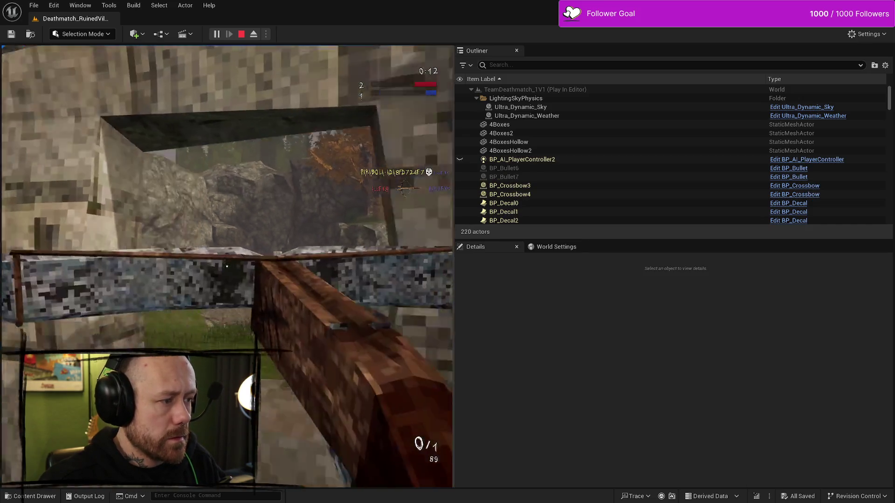
{"action": "key", "text": "Tab"}
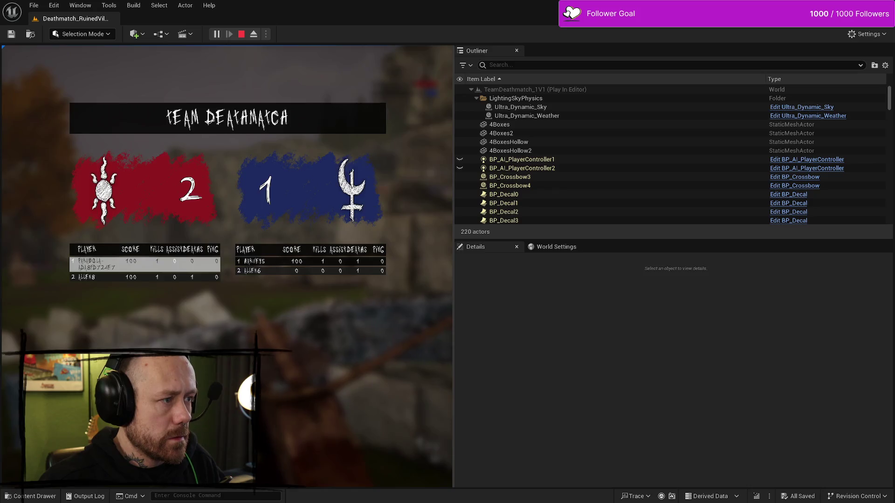
{"action": "key", "text": "Tab"}
Check the scoreboard at an even narrower game view, then widen the view again.
{"action": "key", "text": "alt+Tab"}
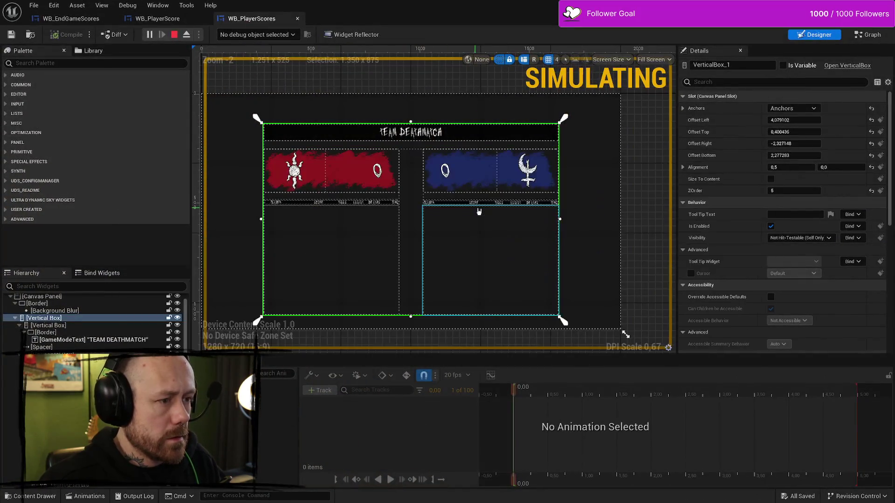
{"action": "key", "text": "alt+Tab"}
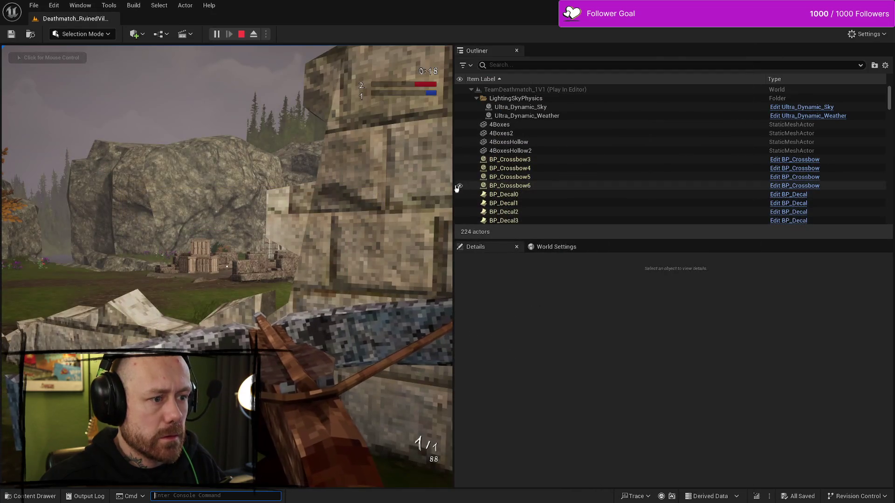
{"action": "left_click_drag", "start_coordinate": [319, 183], "coordinate": [213, 187]}
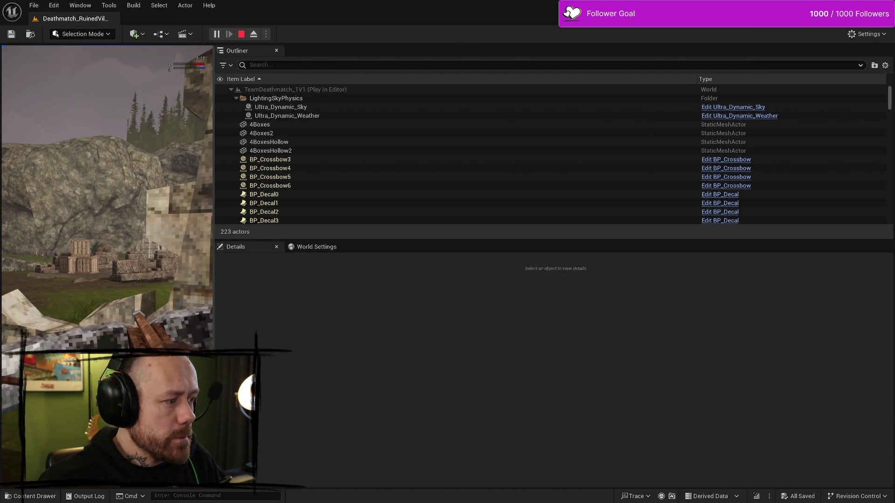
{"action": "left_click", "coordinate": [142, 198]}
{"action": "key", "text": "Tab"}
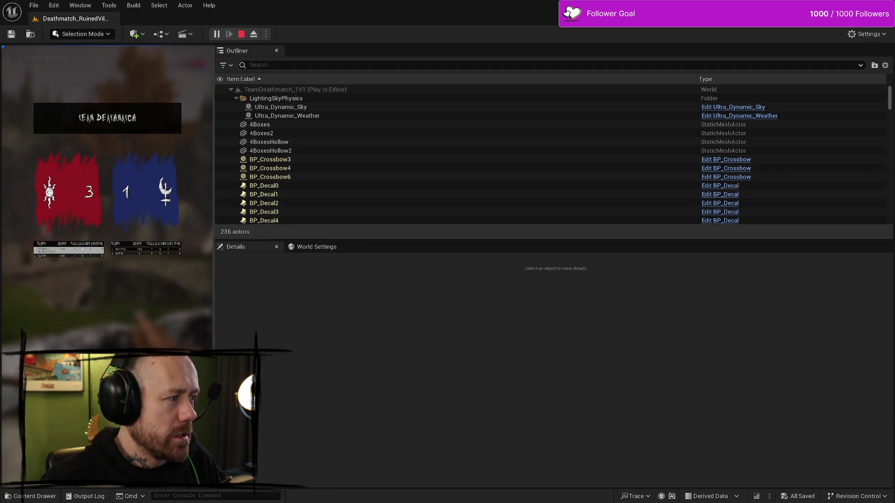
{"action": "key", "text": "alt+Tab"}
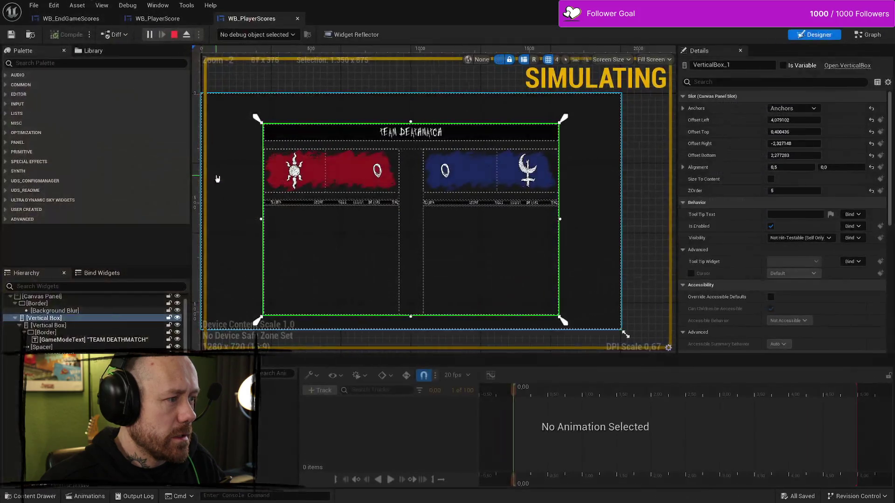
{"action": "key", "text": "alt+Tab"}
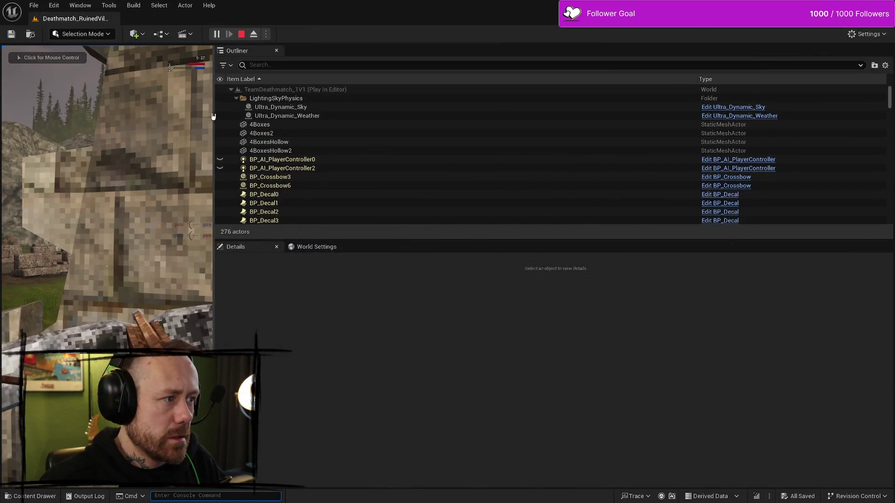
{"action": "left_click_drag", "start_coordinate": [213, 114], "coordinate": [626, 114]}
{"action": "left_click", "coordinate": [312, 265]}
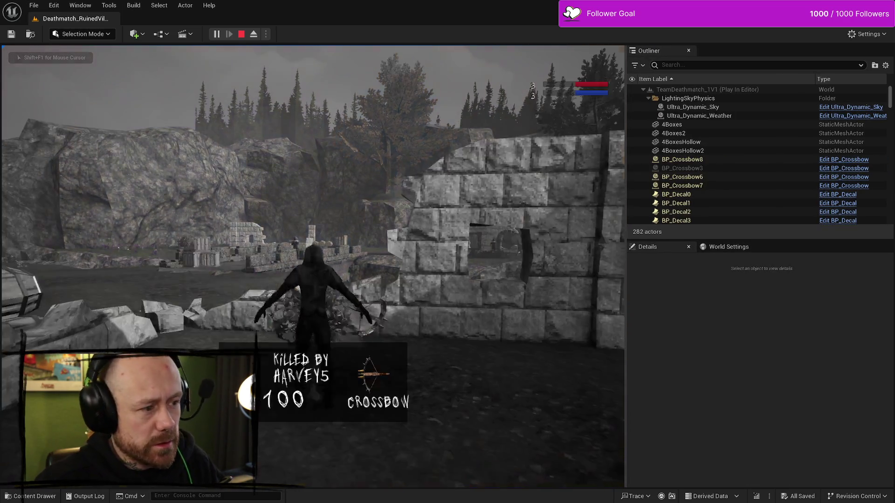
{"action": "key", "text": "alt+Tab"}
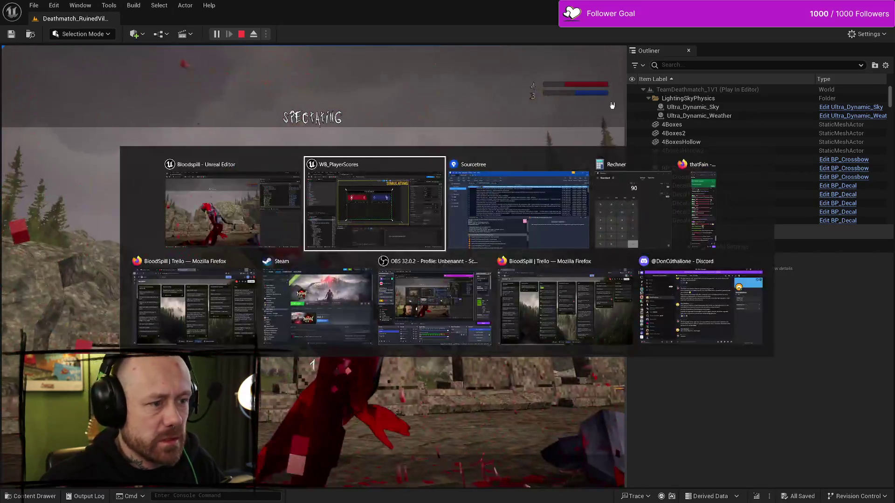
Widen the game view and respawn, letting the match end 4–6 and reach the next loadout countdown.
{"action": "left_click", "coordinate": [828, 70]}
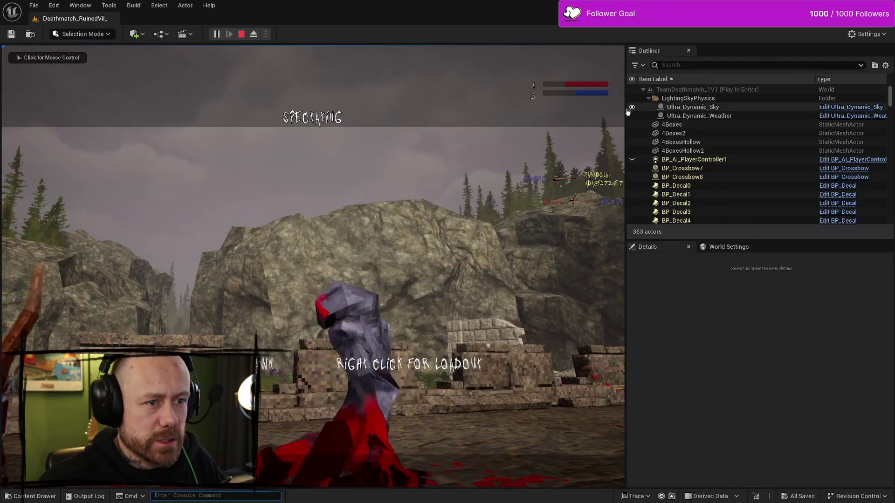
{"action": "left_click_drag", "start_coordinate": [624, 110], "coordinate": [723, 108]}
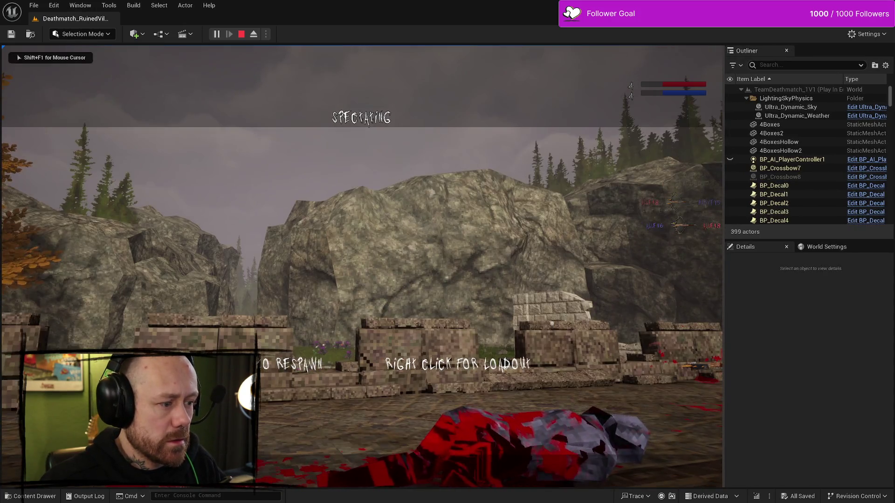
{"action": "left_click", "coordinate": [423, 255]}
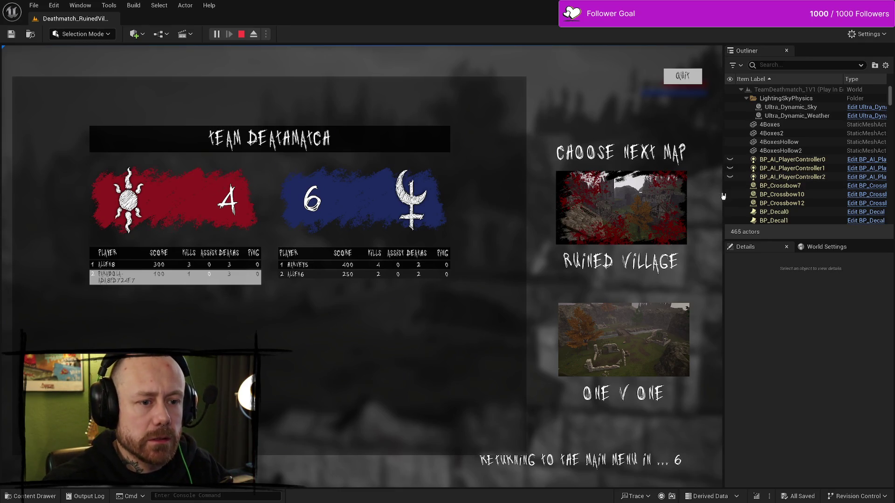
{"action": "mouse_move", "coordinate": [734, 192]}
{"action": "left_mouse_down"}
{"action": "mouse_move", "coordinate": [889, 192]}
{"action": "mouse_move", "coordinate": [499, 193]}
{"action": "mouse_move", "coordinate": [782, 192]}
{"action": "left_mouse_up"}
{"action": "left_click_drag", "start_coordinate": [869, 187], "coordinate": [509, 190]}
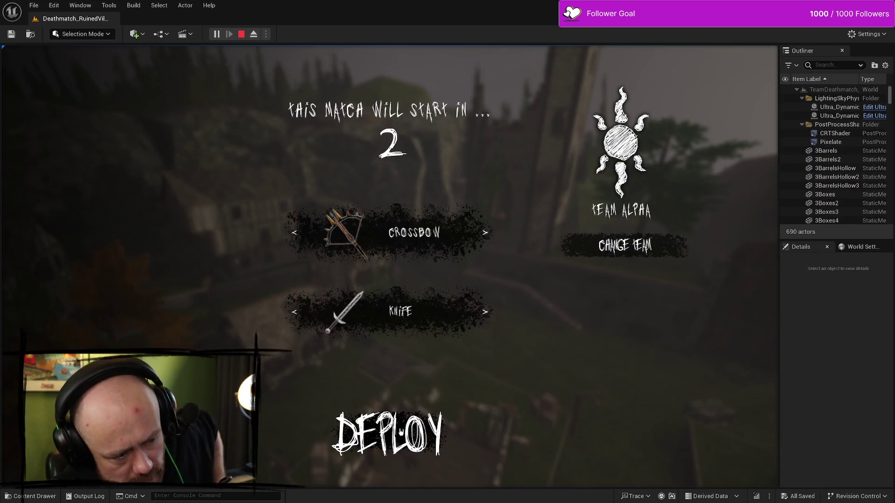
Deploy with the crossbow and check the team scoreboard in full-screen play.
{"action": "left_click", "coordinate": [410, 437]}
{"action": "key", "text": "Tab"}
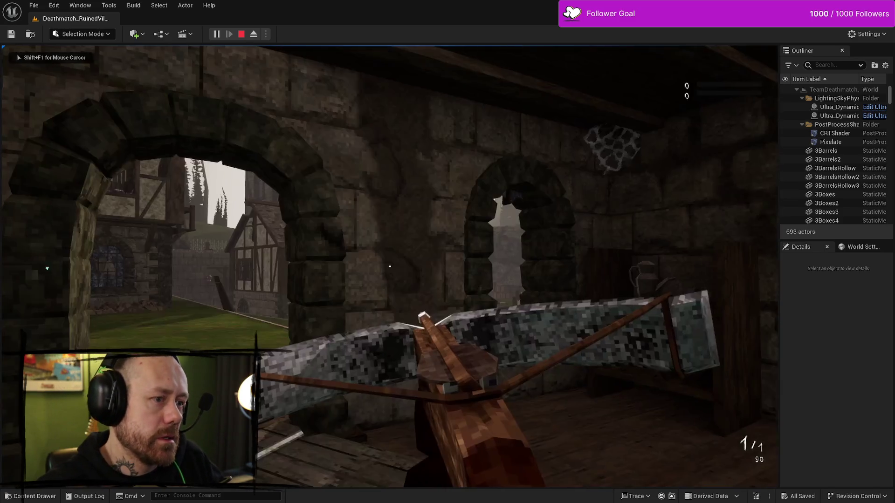
{"action": "key", "text": "shift+F1"}
{"action": "key", "text": "F11"}
{"action": "key", "text": "Tab"}
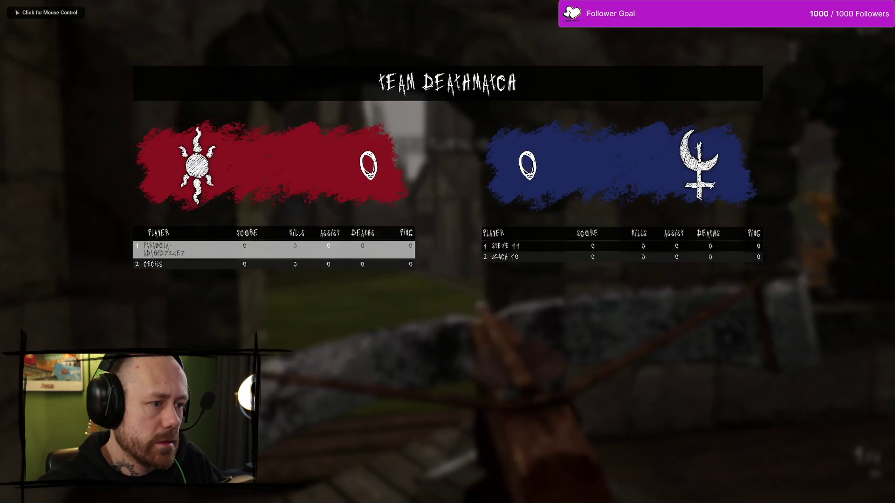
{"action": "left_click", "coordinate": [447, 252]}
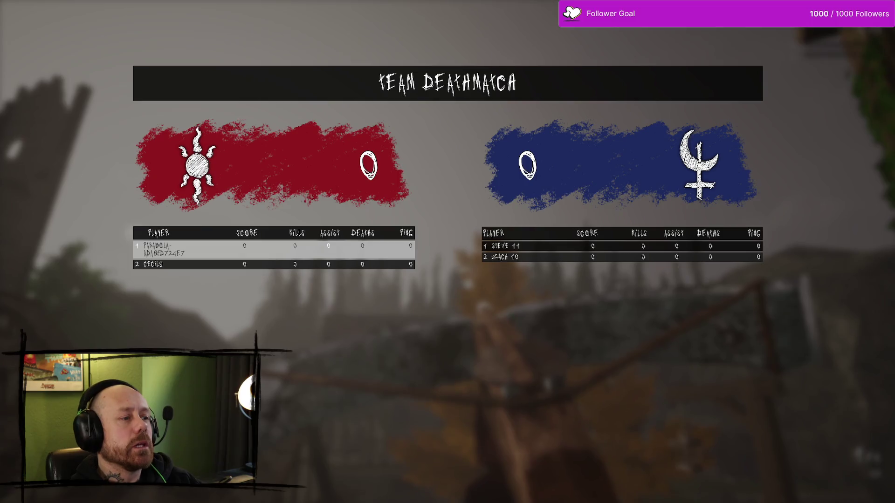
{"action": "key", "text": "Tab"}
Stop the play-test and return to the WB_EndGameScores widget blueprint.
{"action": "key", "text": "F8"}
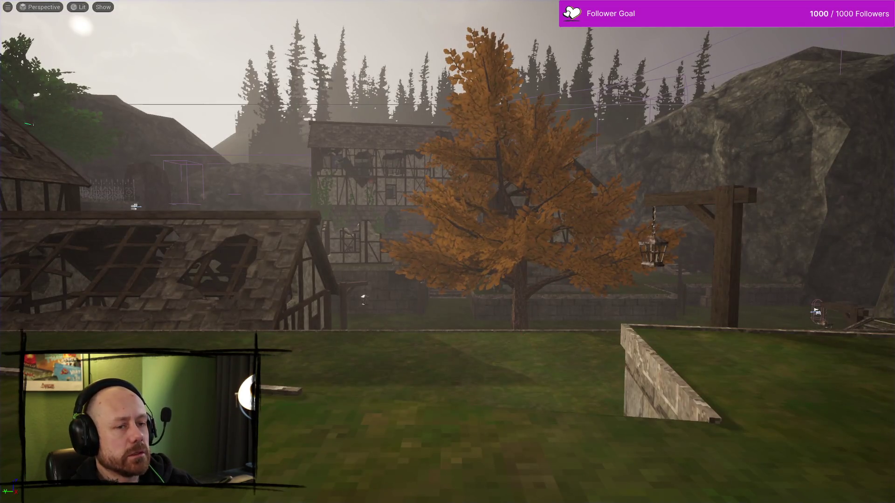
{"action": "key", "text": "Escape"}
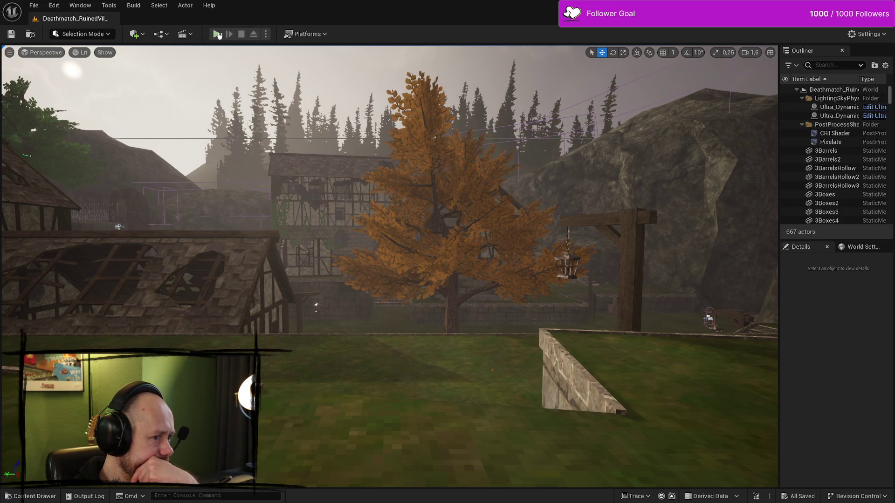
{"action": "key", "text": "alt+Tab"}
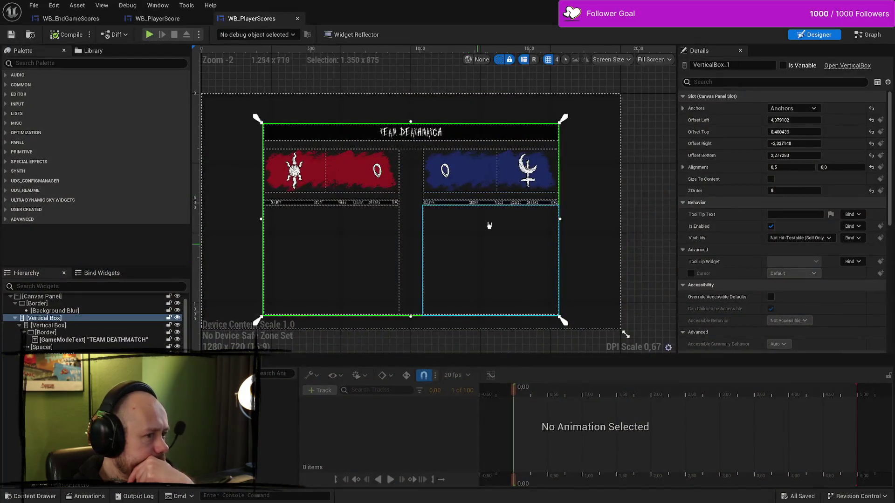
{"action": "left_click", "coordinate": [80, 20]}
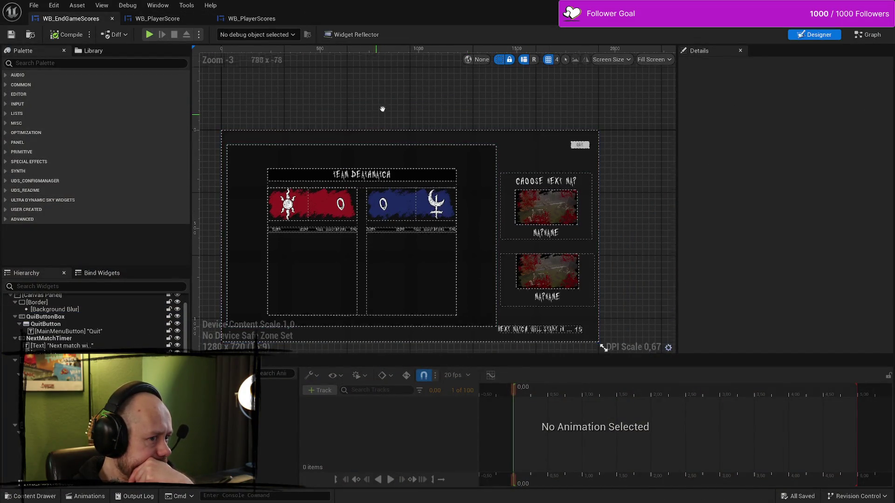
Select the WB_PlayerScores panel and pull its right edge in slightly, undoing a left-edge drag.
{"action": "scroll", "coordinate": [624, 323], "scroll_direction": "down", "scroll_amount": 1}
{"action": "scroll", "coordinate": [419, 209], "scroll_direction": "up", "scroll_amount": 4}
{"action": "scroll", "coordinate": [244, 168], "scroll_direction": "down", "scroll_amount": 2}
{"action": "left_click", "coordinate": [227, 231]}
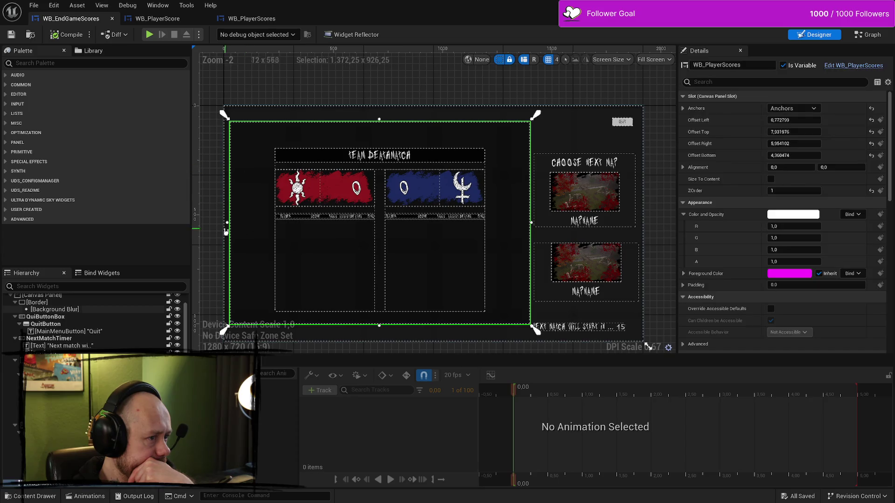
{"action": "left_click_drag", "start_coordinate": [227, 223], "coordinate": [236, 227]}
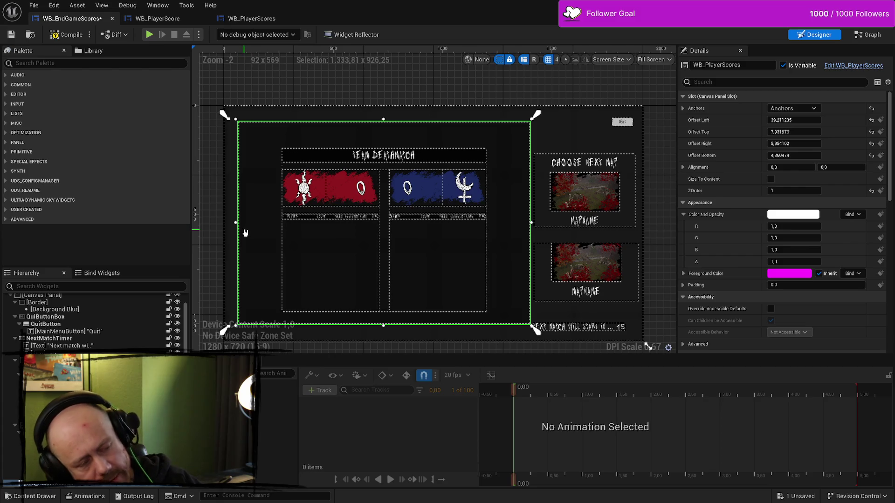
{"action": "key", "text": "ctrl+z"}
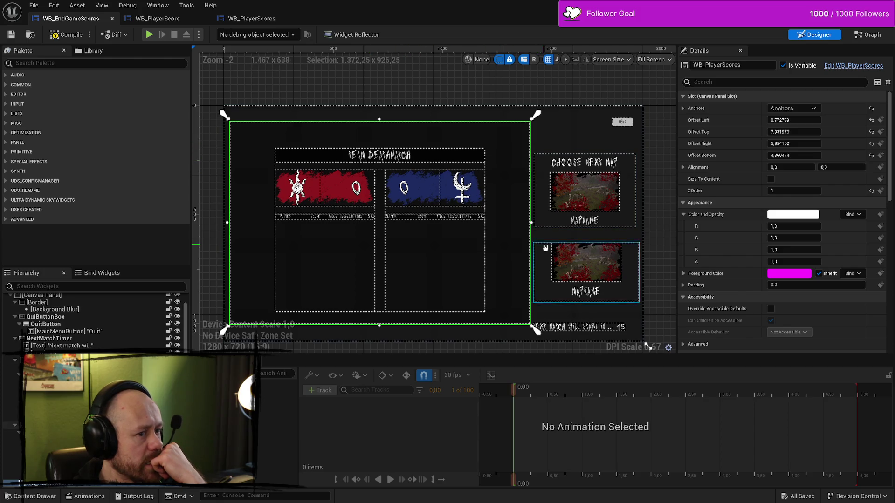
{"action": "mouse_move", "coordinate": [531, 223]}
{"action": "left_mouse_down"}
{"action": "mouse_move", "coordinate": [561, 224]}
{"action": "mouse_move", "coordinate": [460, 222]}
{"action": "mouse_move", "coordinate": [524, 222]}
{"action": "left_mouse_up"}
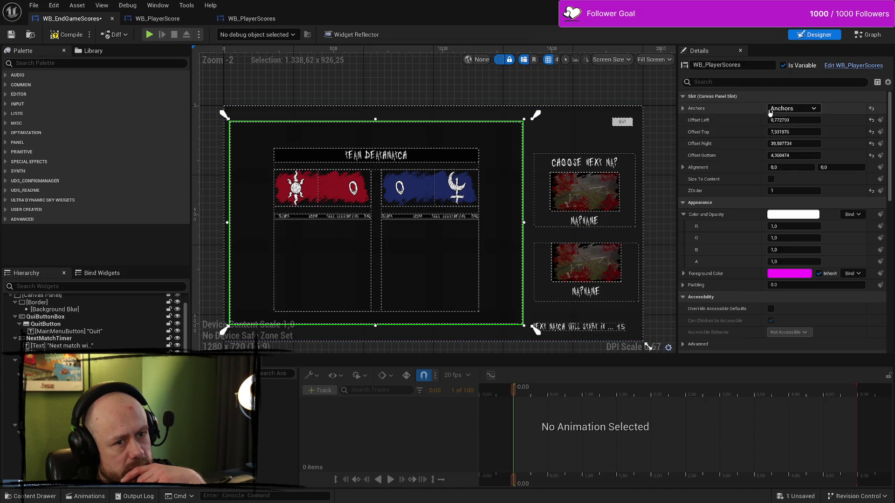
Anchor the scoreboard to the screen centre and size it 1920 by 1080.
{"action": "left_click", "coordinate": [792, 108]}
{"action": "left_click", "coordinate": [813, 168]}
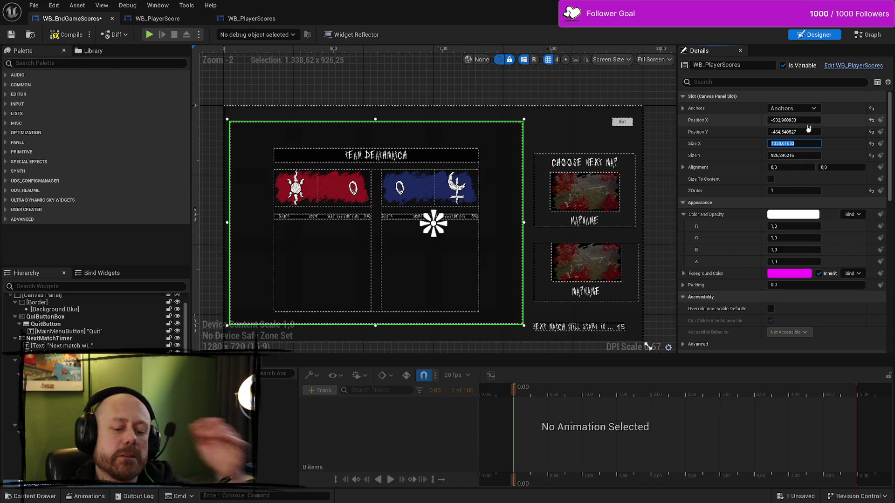
{"action": "type", "text": "19"}
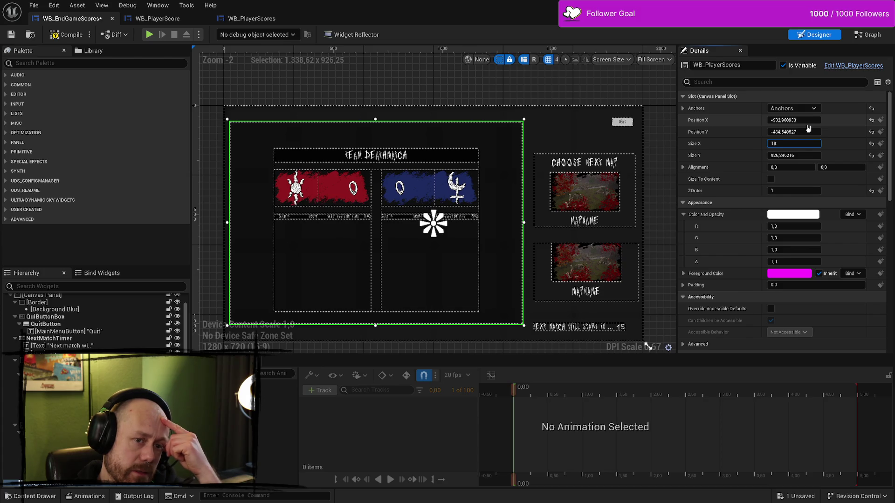
{"action": "key", "text": "Return"}
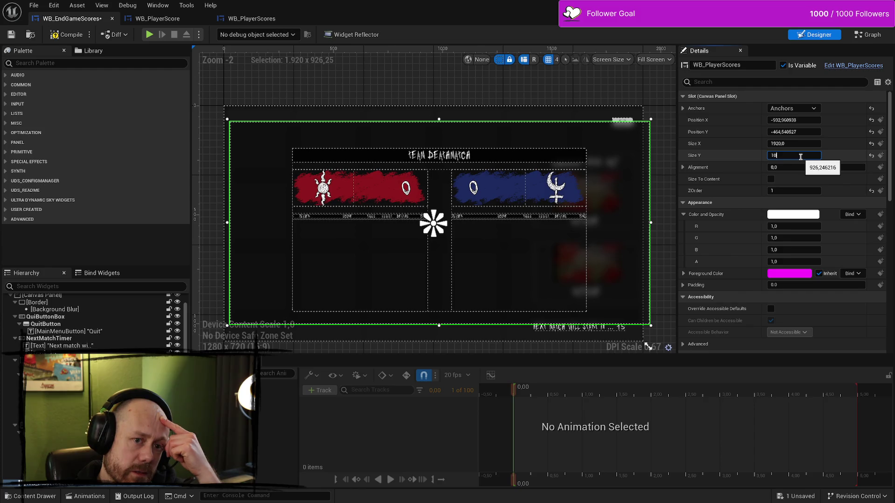
{"action": "type", "text": "80"}
{"action": "key", "text": "Return"}
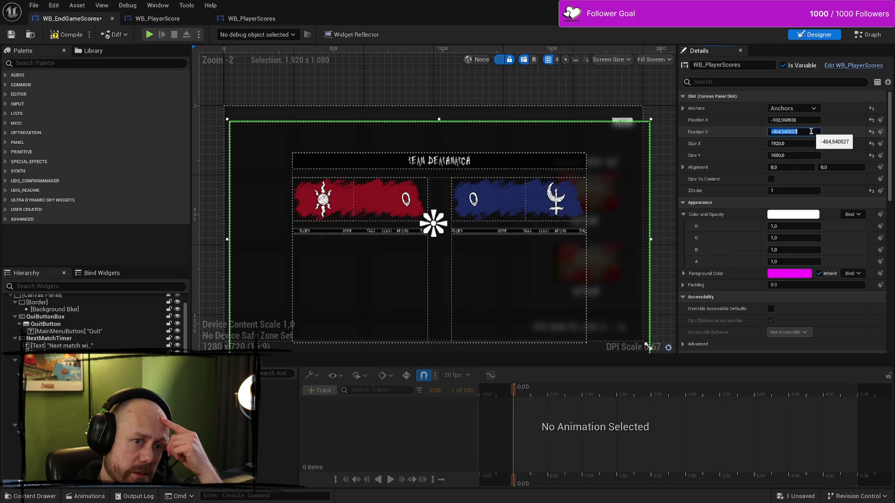
{"action": "type", "text": "0"}
Set the scoreboard's position to 0,0 and alignment to 0.5,0.5.
{"action": "key", "text": "Return"}
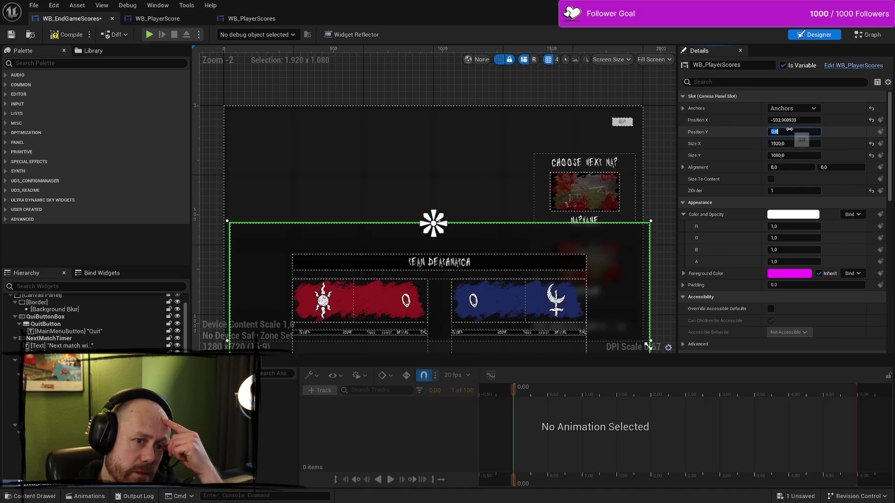
{"action": "left_click", "coordinate": [808, 122]}
{"action": "type", "text": "0"}
{"action": "key", "text": "Return"}
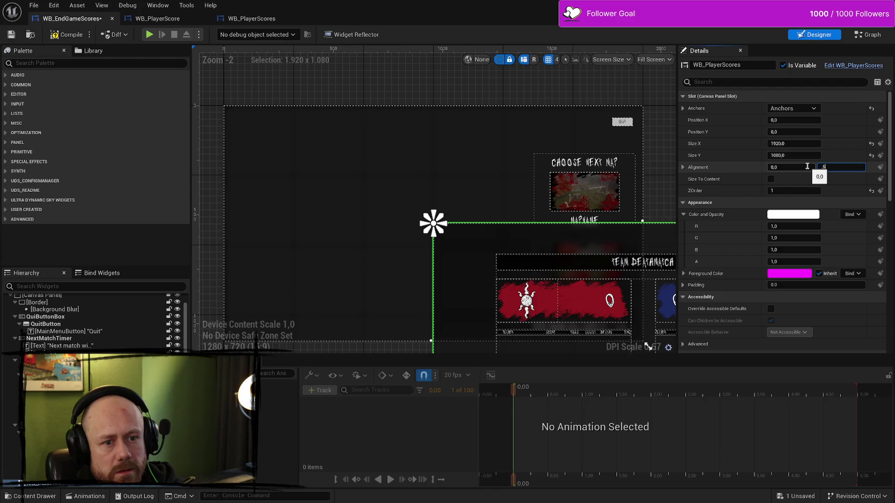
{"action": "key", "text": "Return"}
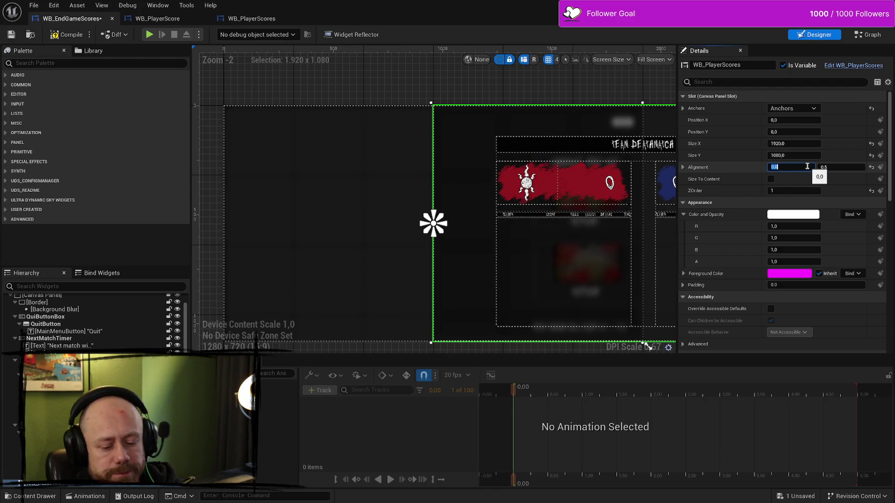
{"action": "type", "text": "5"}
{"action": "key", "text": "Return"}
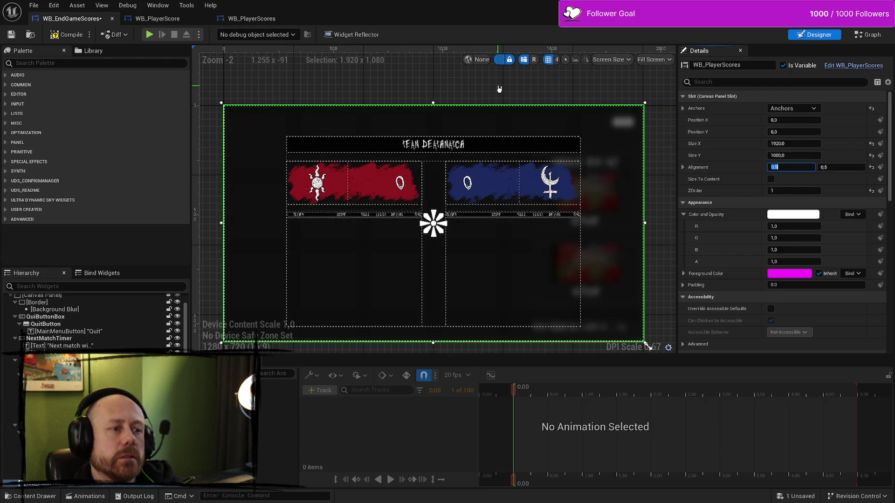
Reselect the scoreboard and change its width to 1280.
{"action": "left_click", "coordinate": [662, 136]}
{"action": "left_click", "coordinate": [562, 117]}
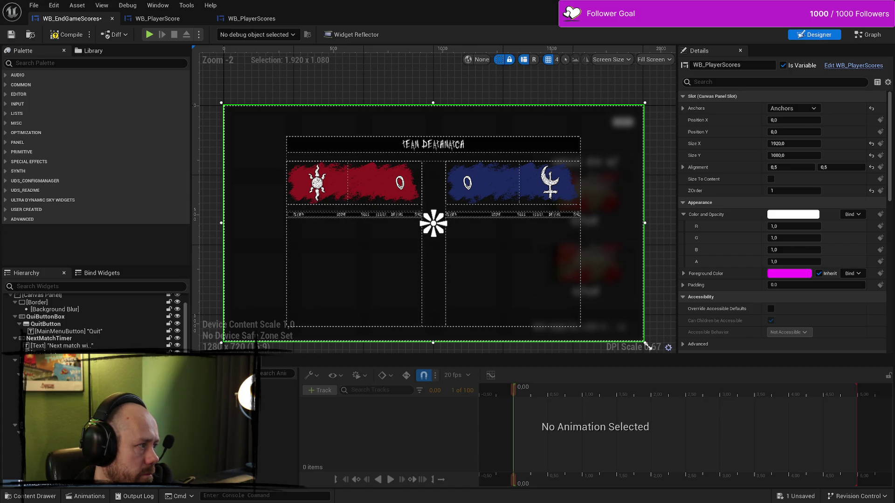
{"action": "left_click", "coordinate": [795, 143]}
{"action": "type", "text": "1"}
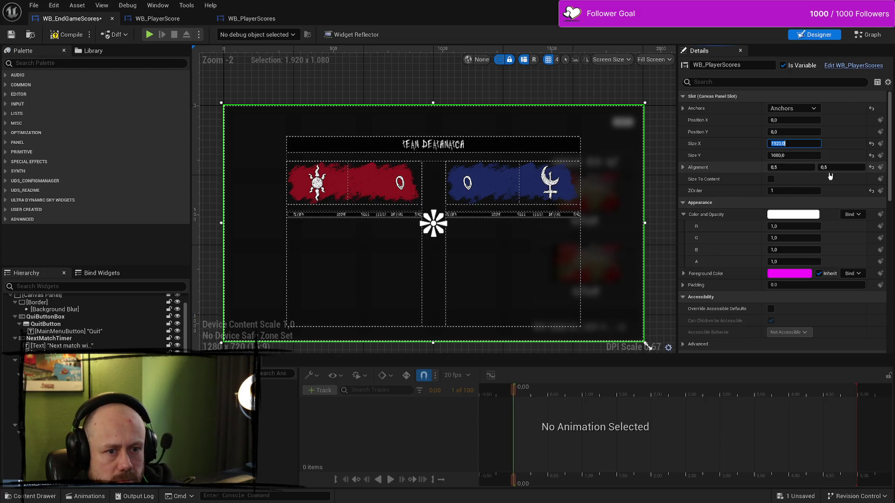
{"action": "type", "text": "280"}
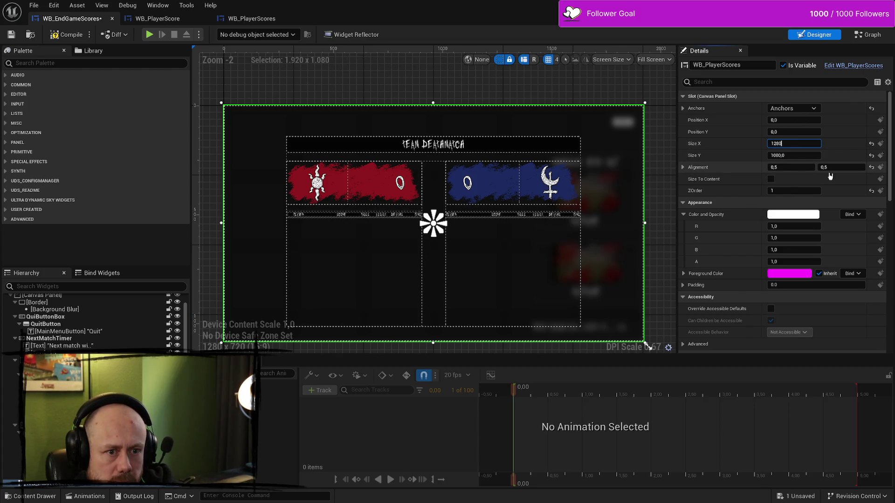
{"action": "key", "text": "Return"}
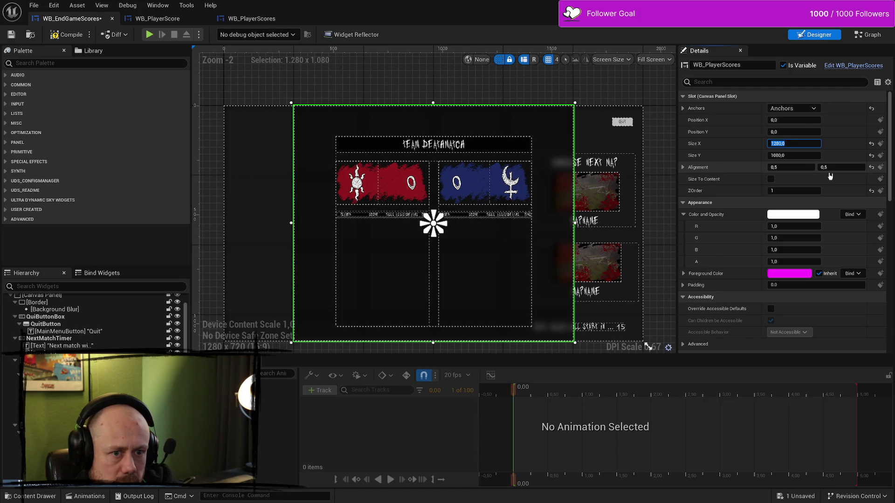
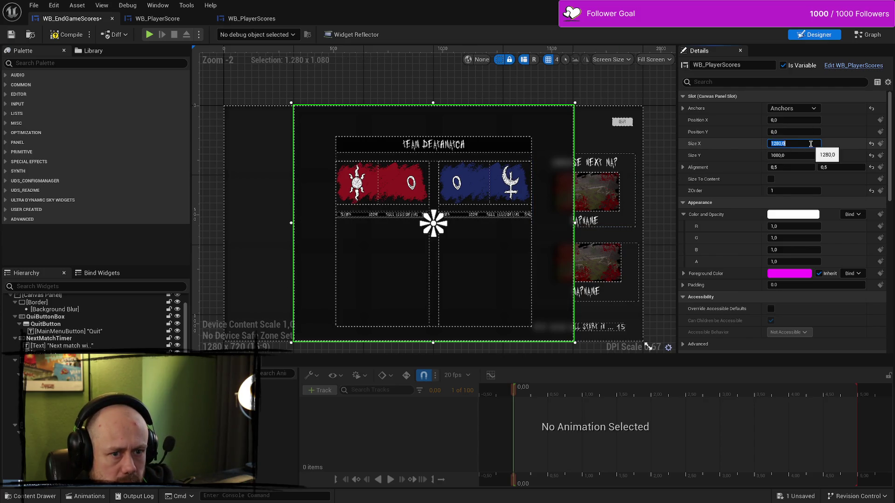
Set the WB_PlayerScores panel size to 1600 by 900.
{"action": "type", "text": "160"}
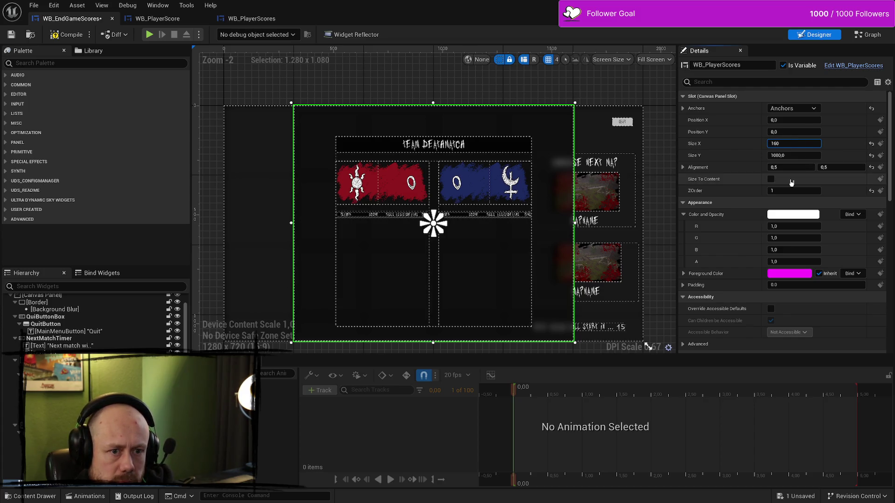
{"action": "key", "text": "Return"}
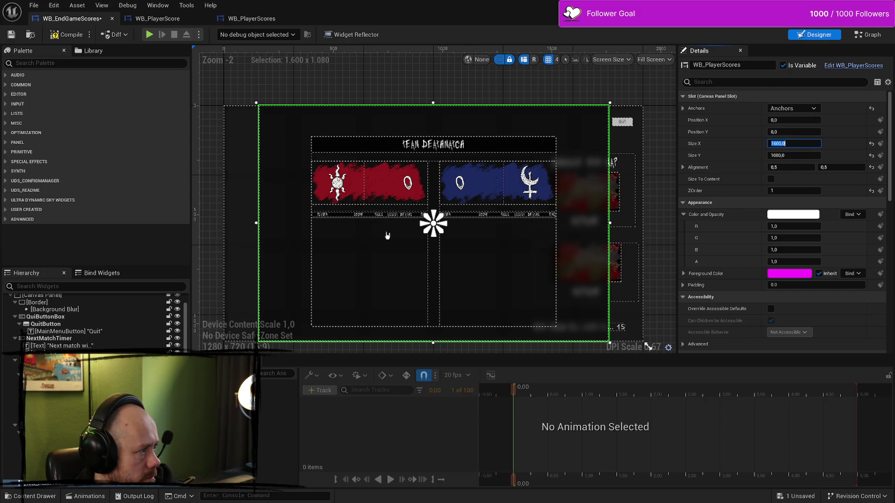
{"action": "left_click", "coordinate": [792, 156]}
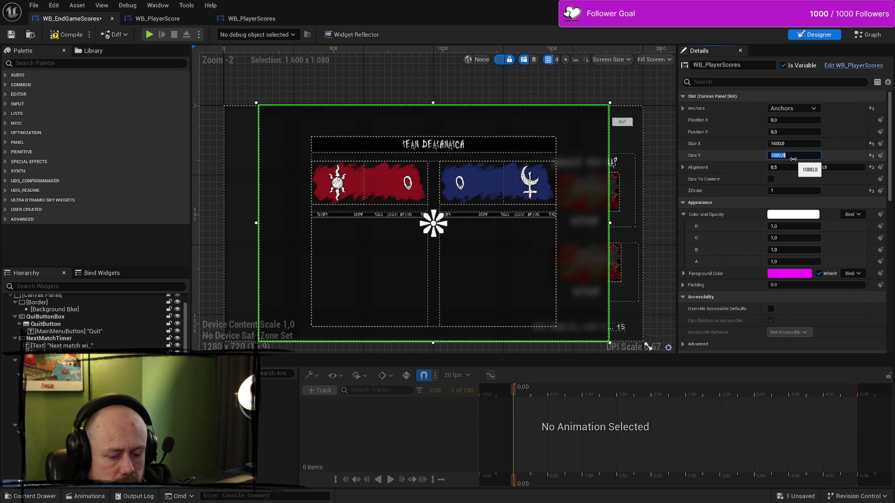
{"action": "type", "text": "900"}
{"action": "key", "text": "Return"}
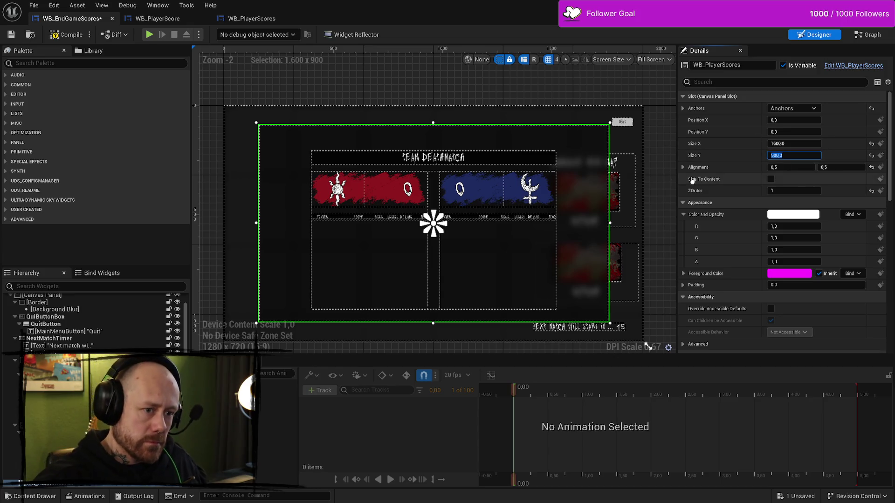
Nudge the scores panel slightly left and up, to about Position Y -33.63.
{"action": "scroll", "coordinate": [639, 280], "scroll_direction": "down", "scroll_amount": 2}
{"action": "scroll", "coordinate": [533, 131], "scroll_direction": "up", "scroll_amount": 1}
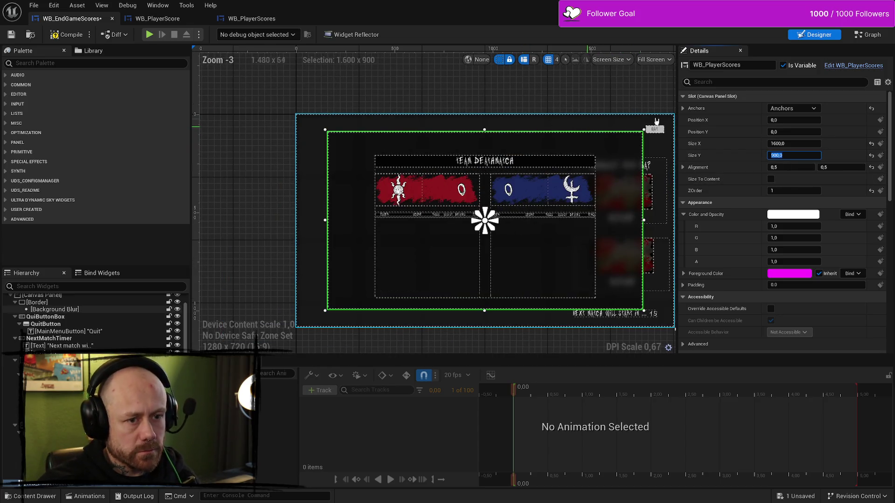
{"action": "left_click", "coordinate": [814, 132]}
{"action": "left_click_drag", "start_coordinate": [807, 133], "coordinate": [866, 131]}
{"action": "left_click", "coordinate": [870, 132]}
{"action": "left_click_drag", "start_coordinate": [805, 120], "coordinate": [793, 120]}
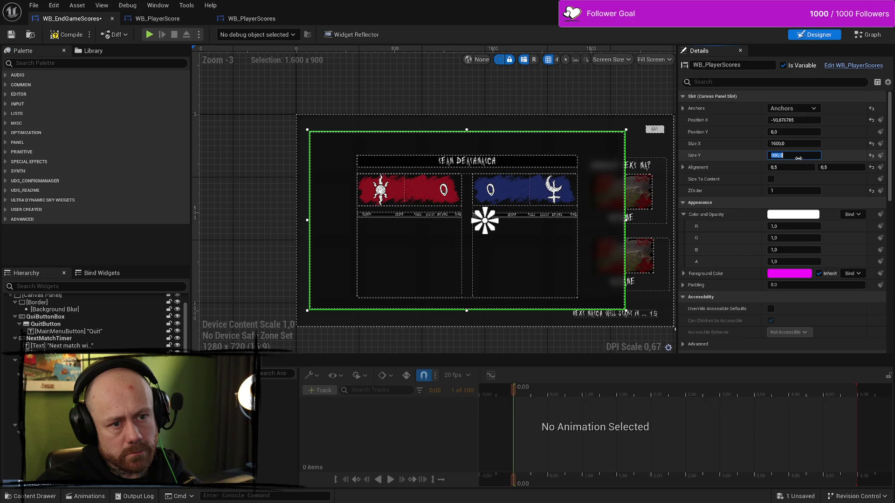
{"action": "left_click", "coordinate": [851, 135]}
{"action": "mouse_move", "coordinate": [804, 135]}
{"action": "left_mouse_down"}
{"action": "mouse_move", "coordinate": [781, 135]}
{"action": "mouse_move", "coordinate": [788, 134]}
{"action": "left_mouse_up"}
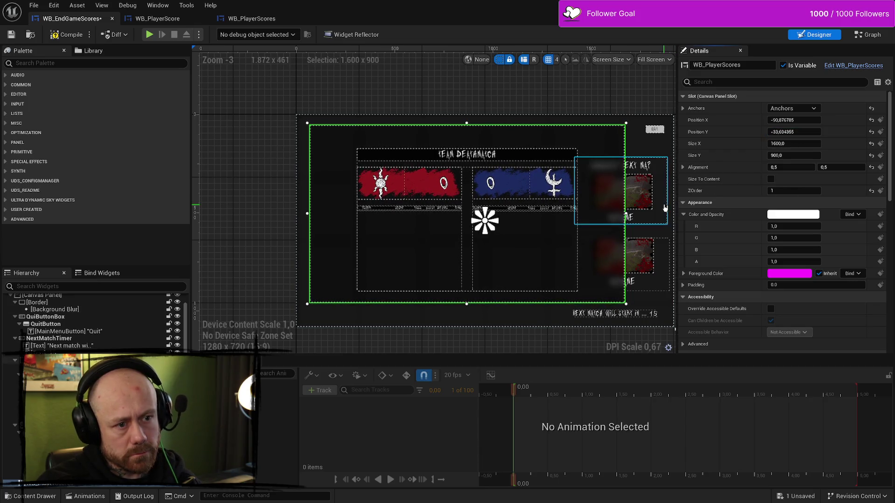
Give the upper and lower next-map vote boxes ZOrder 2, then reselect the scores panel.
{"action": "left_click", "coordinate": [606, 191]}
{"action": "left_click", "coordinate": [799, 190]}
{"action": "type", "text": "2"}
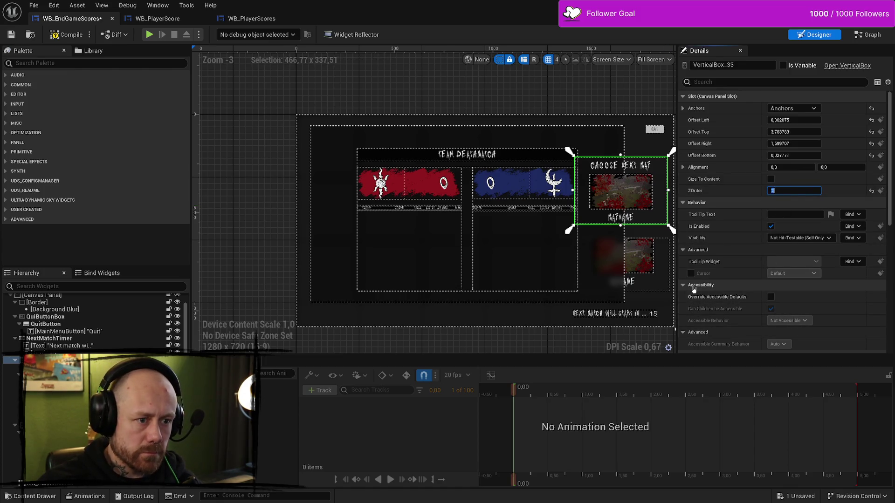
{"action": "left_click", "coordinate": [662, 266]}
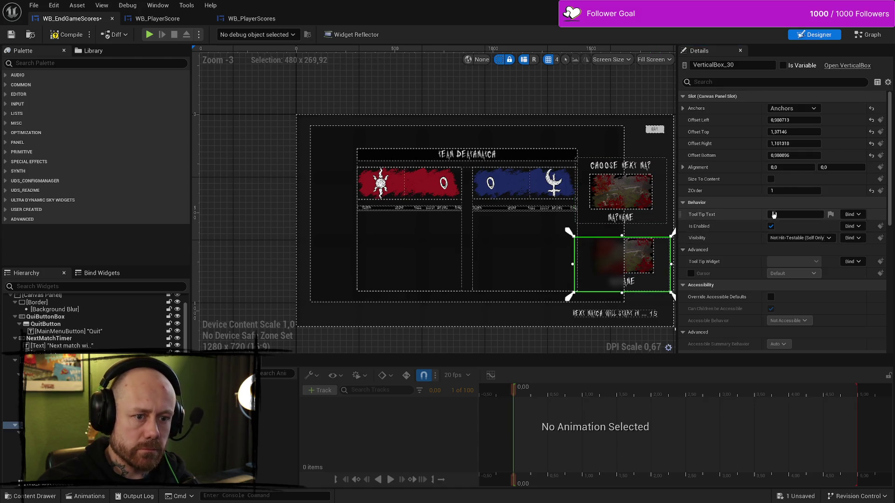
{"action": "left_click", "coordinate": [785, 190]}
{"action": "type", "text": "2"}
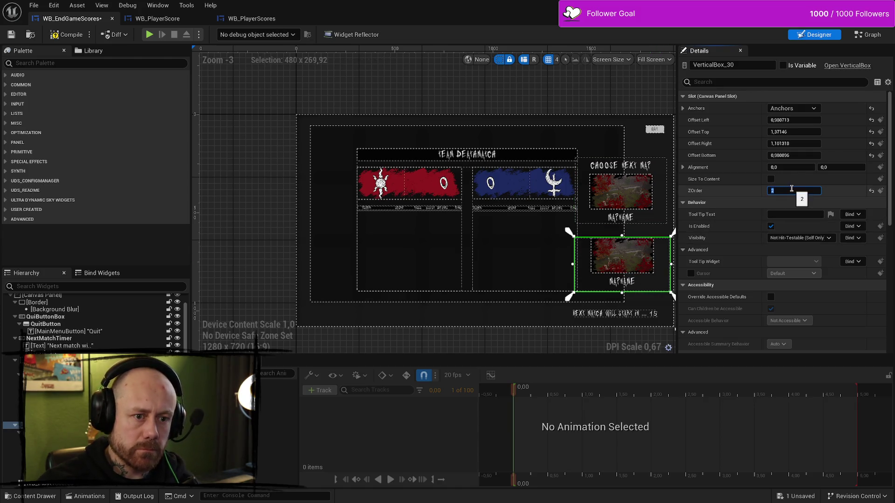
{"action": "left_click", "coordinate": [549, 350]}
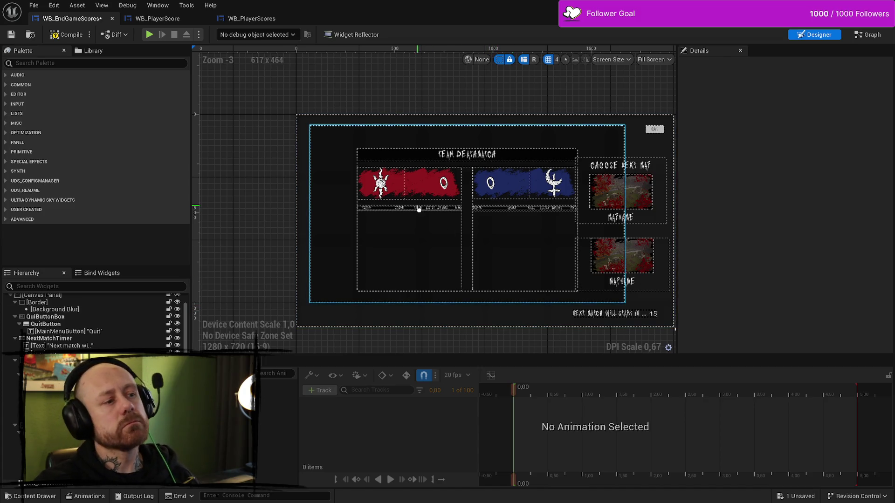
{"action": "left_click", "coordinate": [520, 140]}
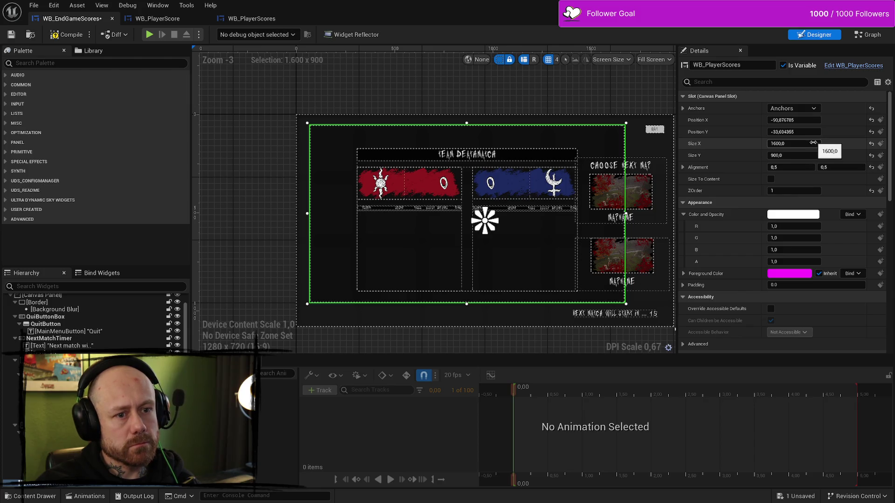
Place the scores panel at Position Y -20 and slide it further left.
{"action": "mouse_move", "coordinate": [803, 132]}
{"action": "left_mouse_down"}
{"action": "mouse_move", "coordinate": [826, 134]}
{"action": "mouse_move", "coordinate": [815, 134]}
{"action": "left_mouse_up"}
{"action": "left_click", "coordinate": [811, 134]}
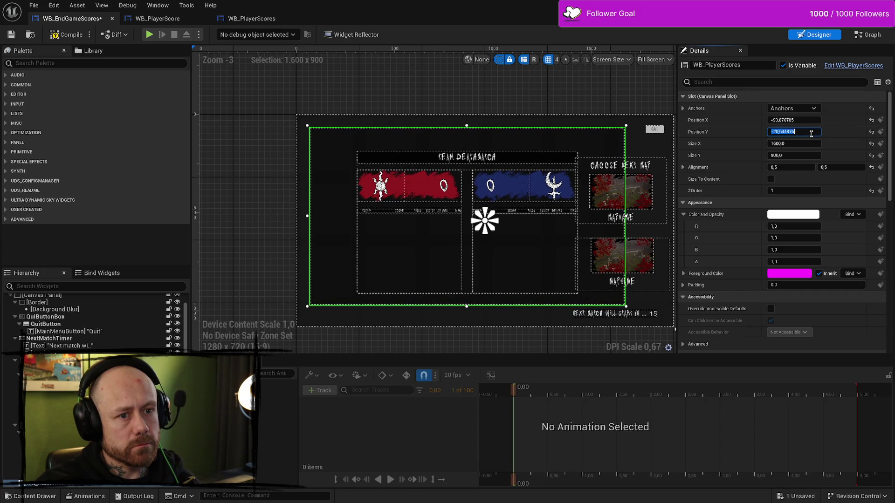
{"action": "type", "text": "-20"}
{"action": "key", "text": "Return"}
{"action": "left_click_drag", "start_coordinate": [788, 120], "coordinate": [771, 120]}
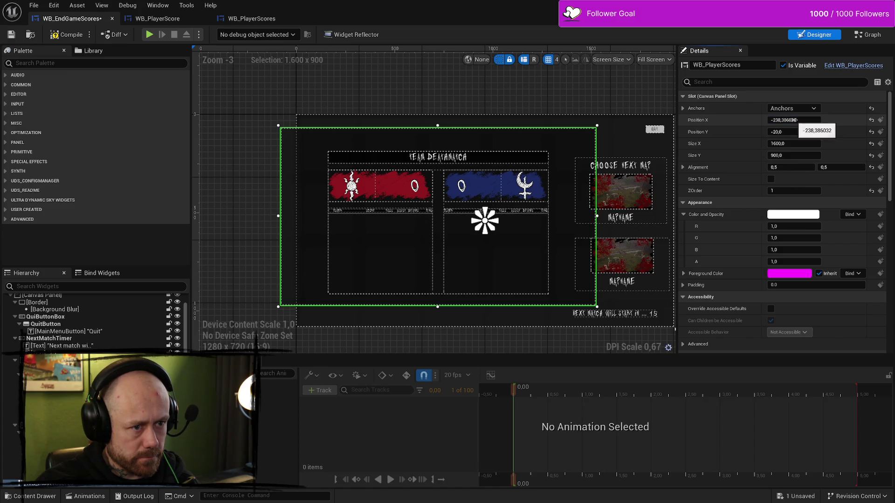
Compile WB_EndGameScores and bring up the WB_PlayerScores widget layout.
{"action": "left_click", "coordinate": [580, 98]}
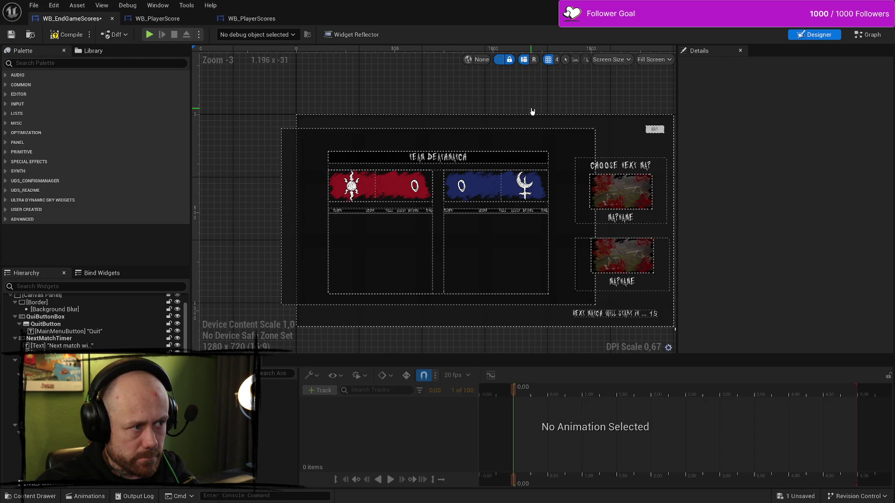
{"action": "left_click", "coordinate": [67, 35]}
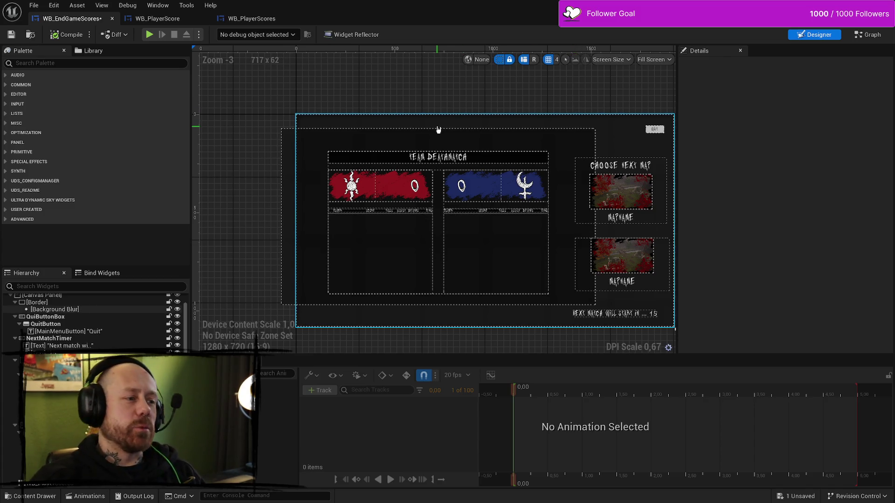
{"action": "scroll", "coordinate": [619, 130], "scroll_direction": "up", "scroll_amount": 4}
{"action": "scroll", "coordinate": [554, 115], "scroll_direction": "down", "scroll_amount": 1}
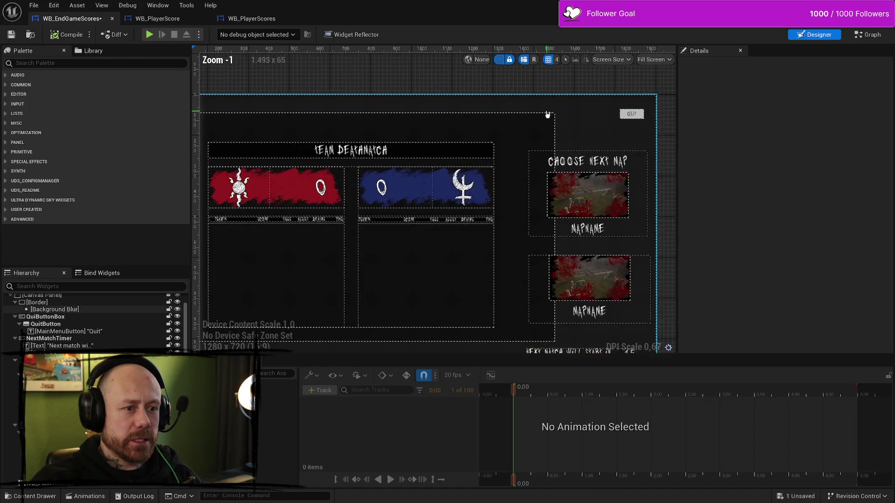
{"action": "scroll", "coordinate": [470, 144], "scroll_direction": "down", "scroll_amount": 2}
{"action": "left_click_drag", "start_coordinate": [366, 128], "coordinate": [368, 104]}
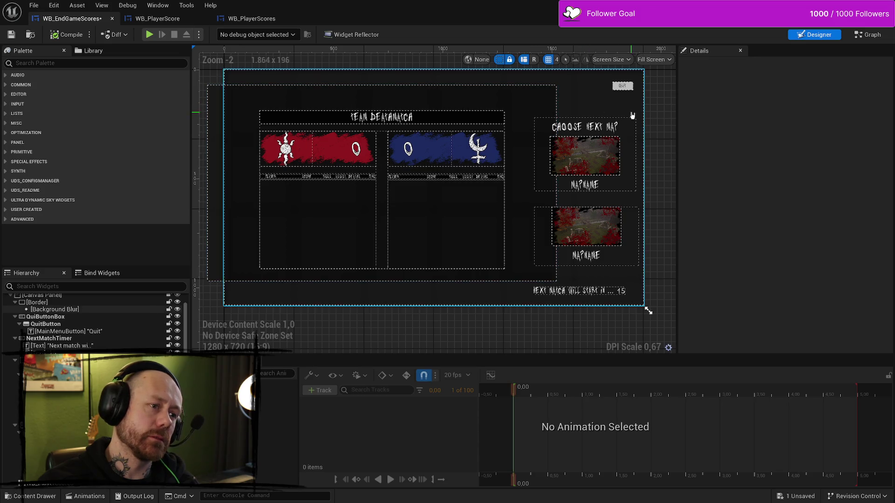
{"action": "left_click", "coordinate": [523, 102]}
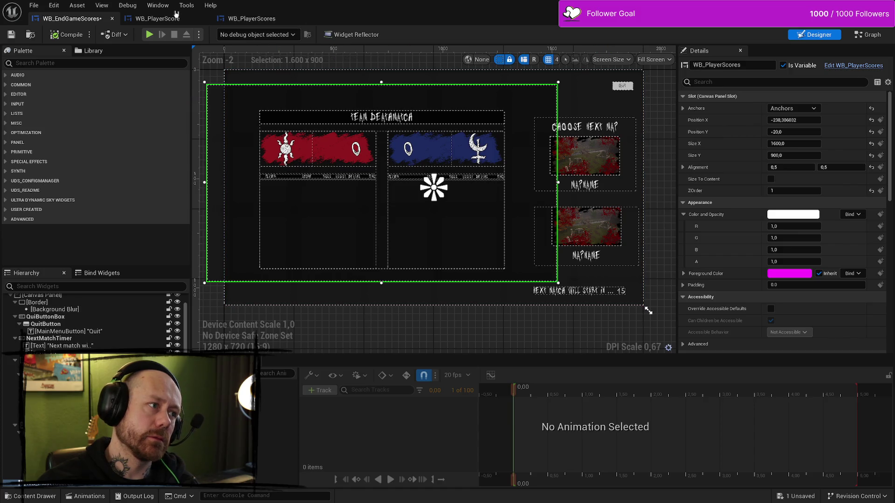
{"action": "left_click", "coordinate": [158, 18]}
{"action": "left_click", "coordinate": [253, 19]}
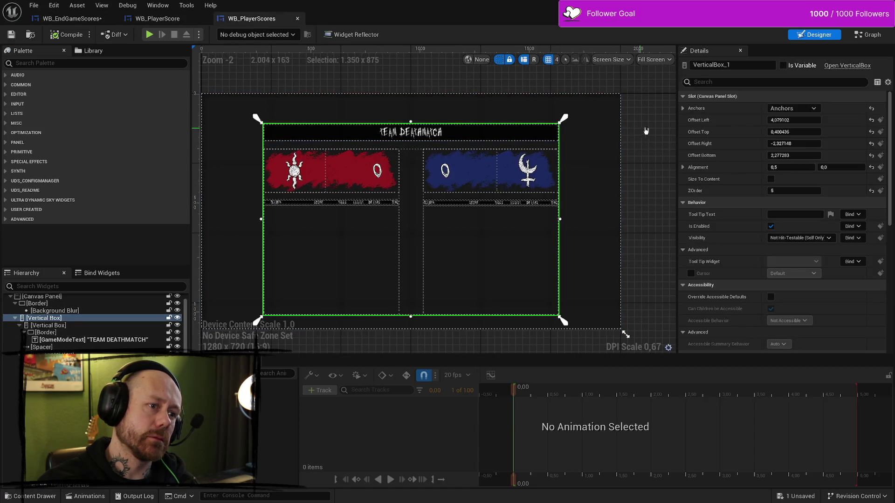
Start a playtest from the level editor and quit the running match to the main menu.
{"action": "left_click", "coordinate": [661, 120]}
{"action": "key", "text": "alt+Tab"}
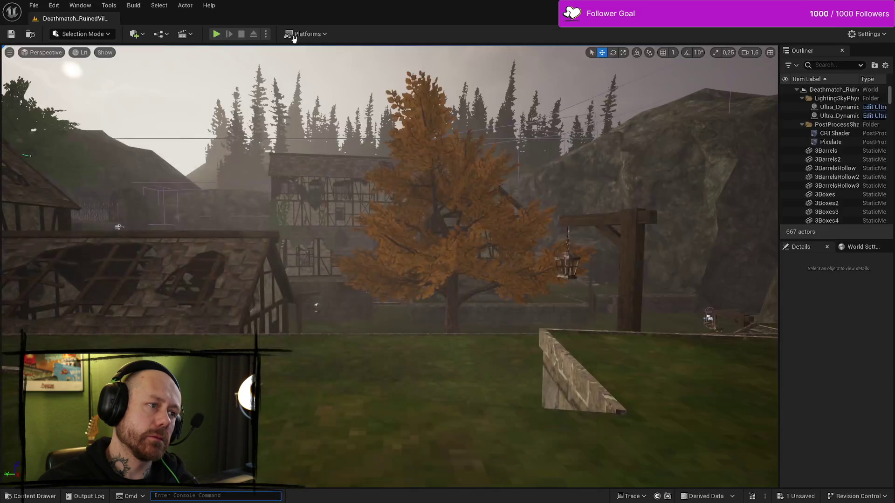
{"action": "left_click", "coordinate": [216, 34]}
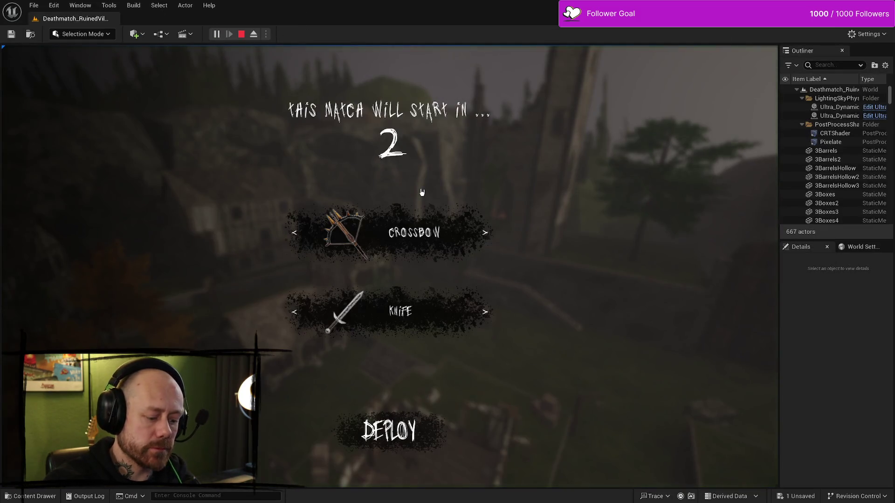
{"action": "key", "text": "Escape"}
{"action": "left_click", "coordinate": [166, 207]}
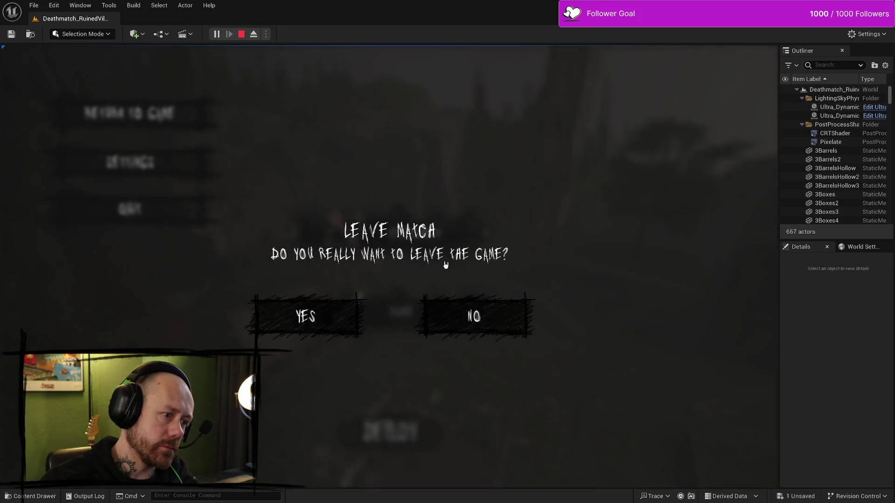
{"action": "left_click", "coordinate": [341, 328]}
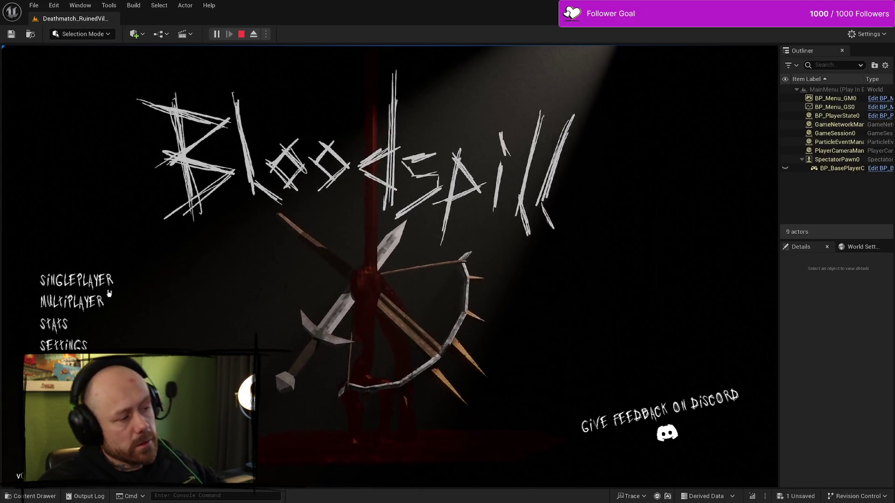
Start a Team Deathmatch with one bot per team and 4 points to win.
{"action": "left_click", "coordinate": [98, 322]}
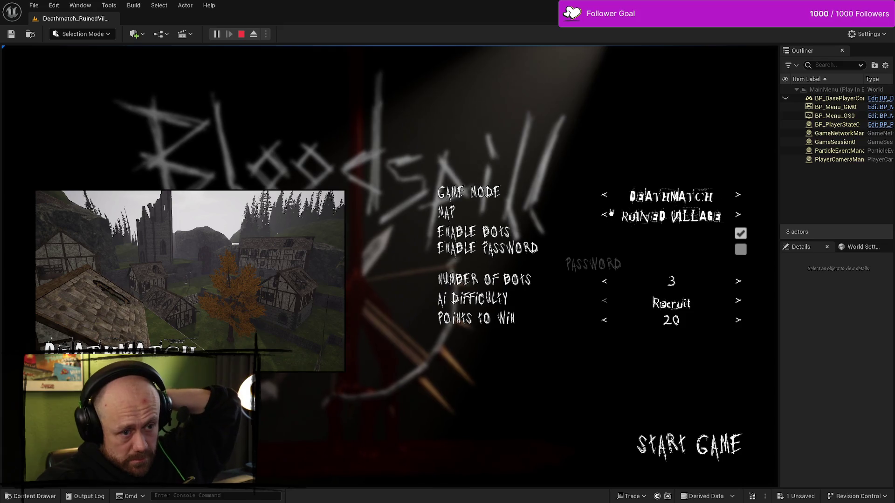
{"action": "left_click", "coordinate": [605, 195]}
{"action": "left_click", "coordinate": [605, 297]}
{"action": "left_click", "coordinate": [604, 297]}
{"action": "left_click", "coordinate": [604, 316]}
{"action": "left_click", "coordinate": [604, 316]}
{"action": "left_click", "coordinate": [604, 316]}
{"action": "left_click", "coordinate": [738, 317]}
{"action": "left_click", "coordinate": [605, 355]}
{"action": "left_click", "coordinate": [606, 355]}
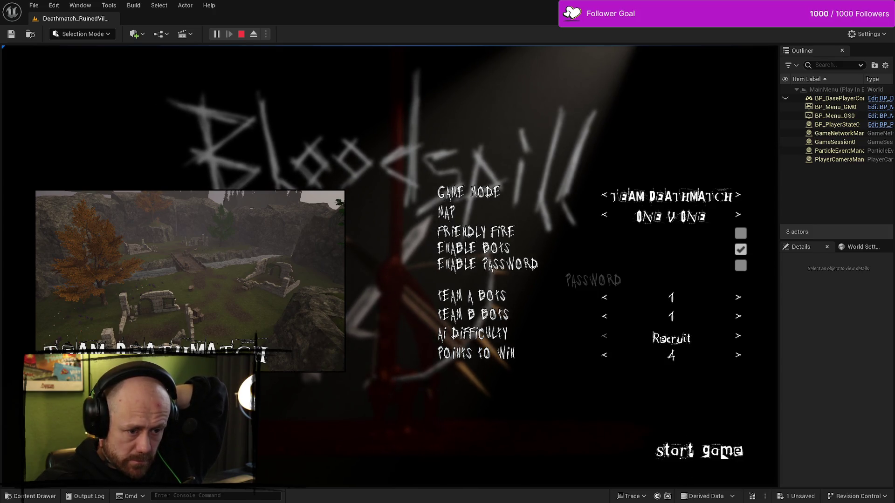
{"action": "left_click", "coordinate": [723, 455]}
{"action": "left_click", "coordinate": [443, 429]}
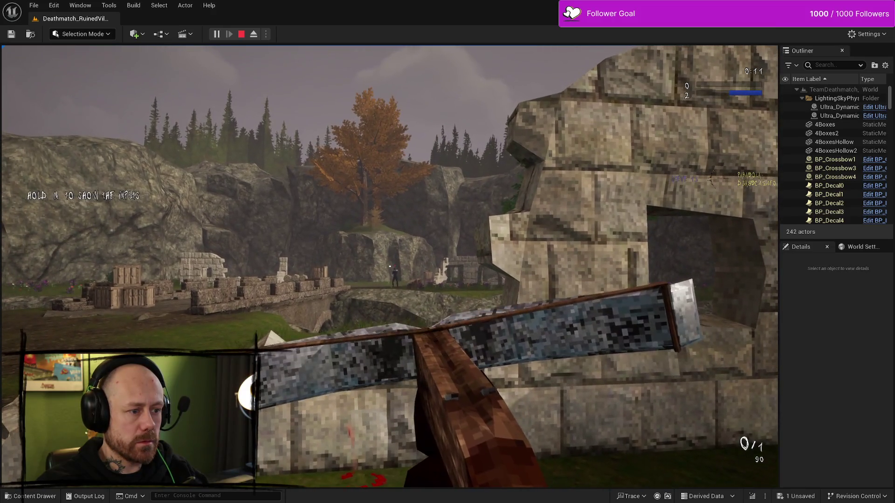
Aim and fire the crossbow until the match ends 3 to 4 on the scoreboard.
{"action": "right_click", "coordinate": [389, 266]}
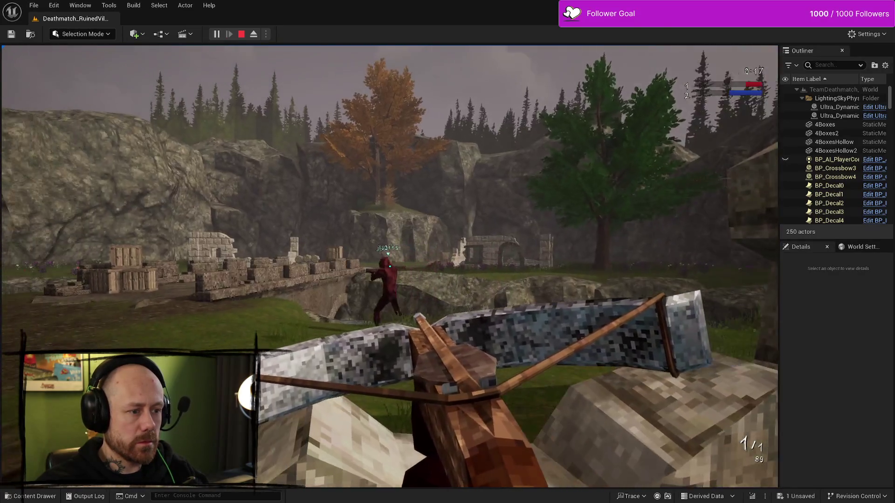
{"action": "left_click", "coordinate": [389, 267]}
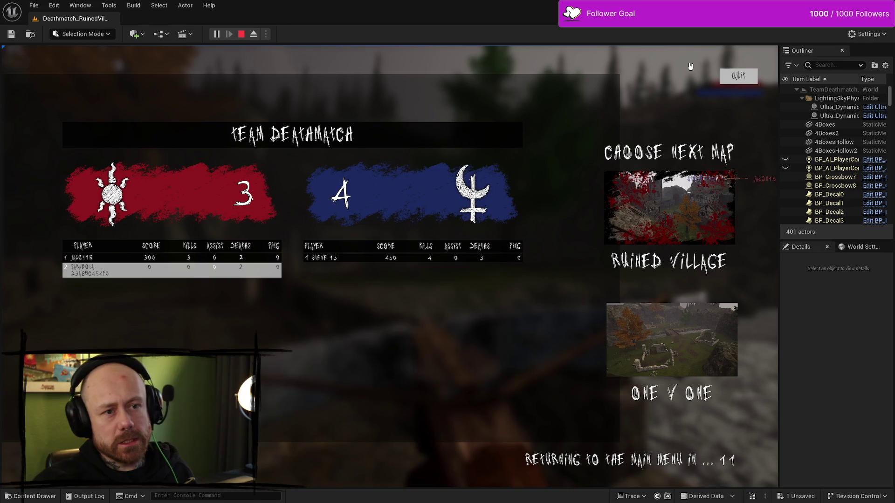
Resize the game view, briefly revealing and then hiding the level Outliner.
{"action": "left_click_drag", "start_coordinate": [777, 99], "coordinate": [892, 98]}
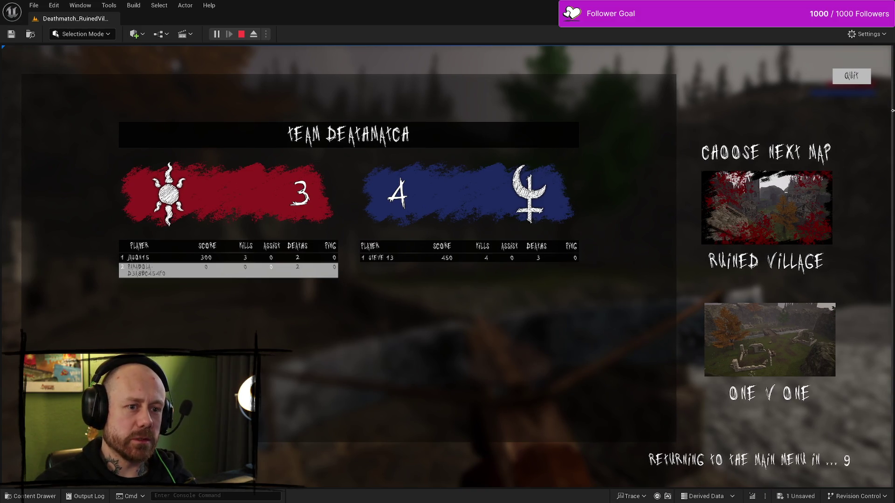
{"action": "mouse_move", "coordinate": [892, 110]}
{"action": "left_mouse_down"}
{"action": "mouse_move", "coordinate": [725, 123]}
{"action": "mouse_move", "coordinate": [823, 125]}
{"action": "left_mouse_up"}
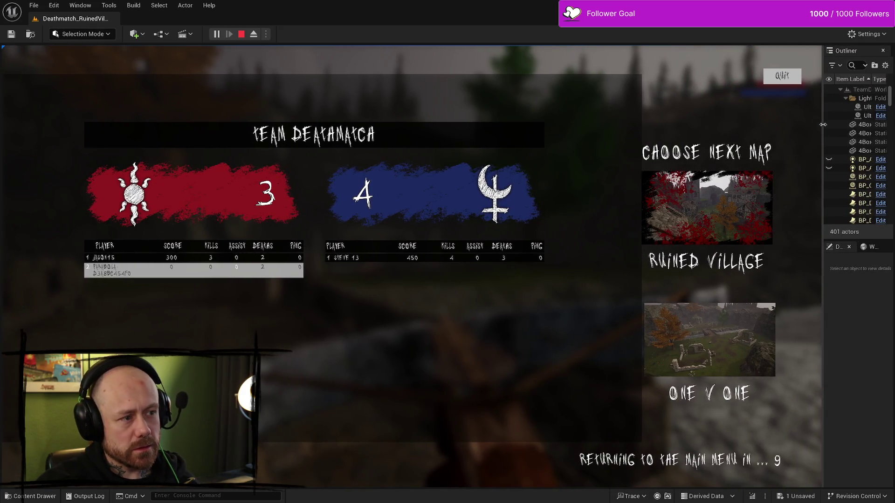
{"action": "mouse_move", "coordinate": [823, 124]}
{"action": "left_mouse_down"}
{"action": "mouse_move", "coordinate": [892, 124]}
{"action": "mouse_move", "coordinate": [752, 121]}
{"action": "left_mouse_up"}
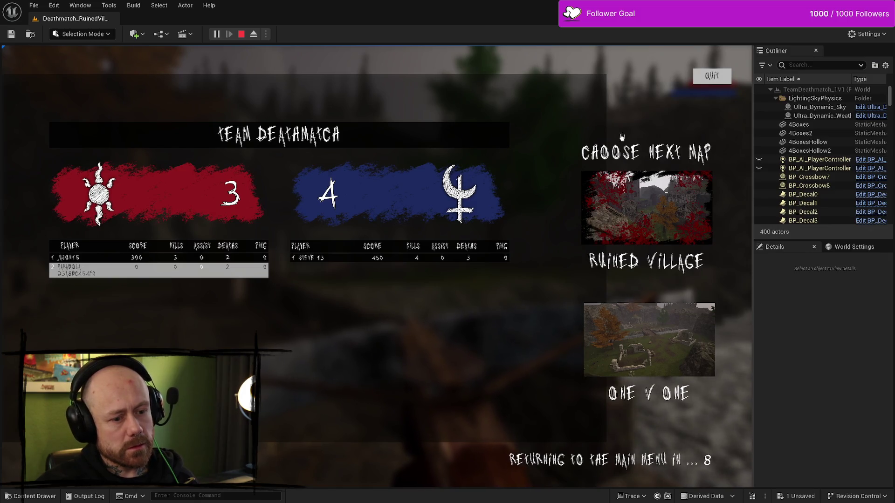
Quit the finished match to the main menu, open and close Settings, then return to WB_PlayerScores.
{"action": "left_click", "coordinate": [712, 75]}
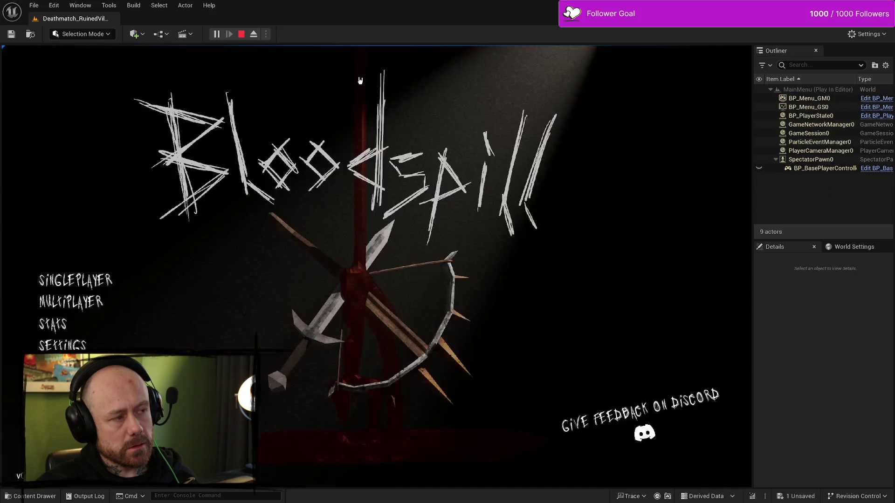
{"action": "left_click", "coordinate": [79, 346]}
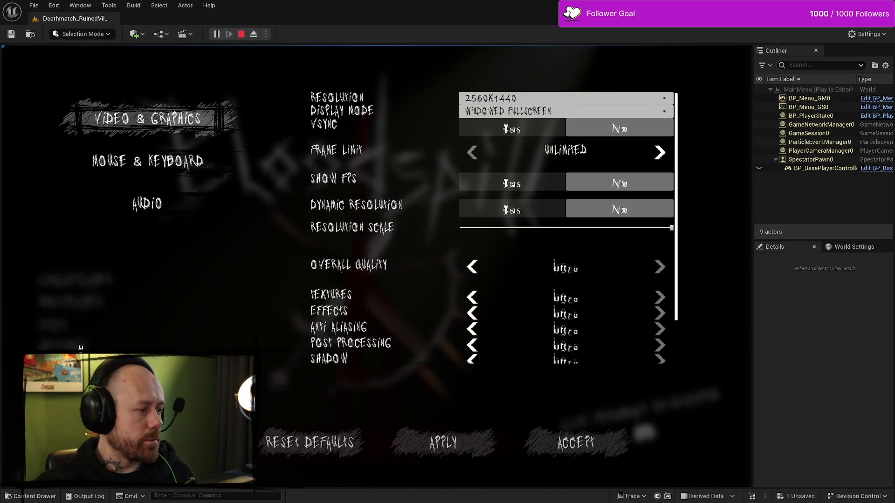
{"action": "key", "text": "Escape"}
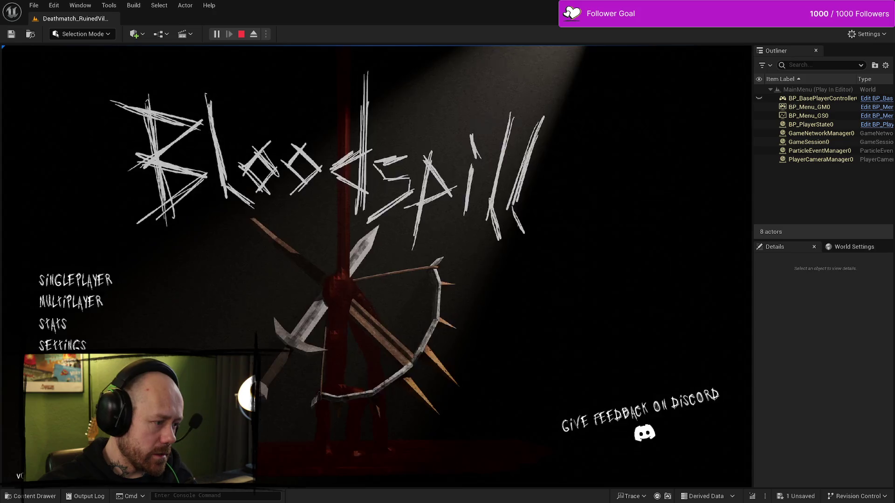
{"action": "key", "text": "alt+Tab"}
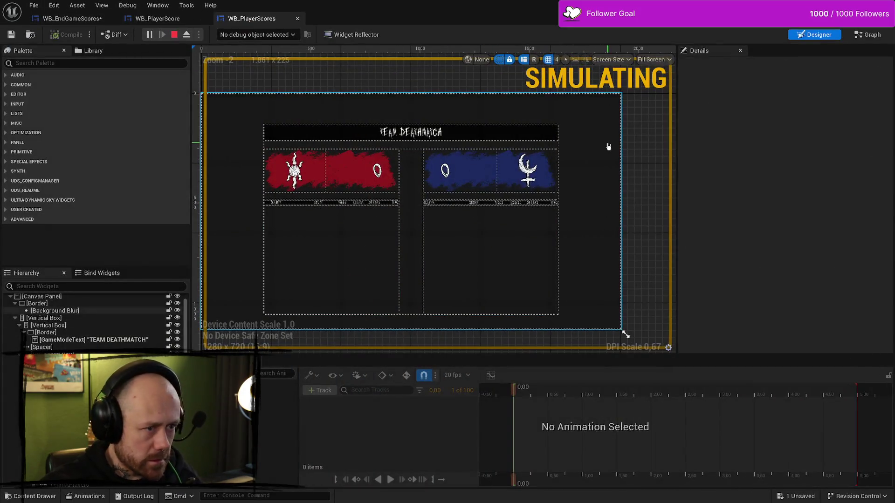
Select the scoreboard Border and try a near-transparent white Tint alpha, then cancel it.
{"action": "left_click", "coordinate": [609, 145]}
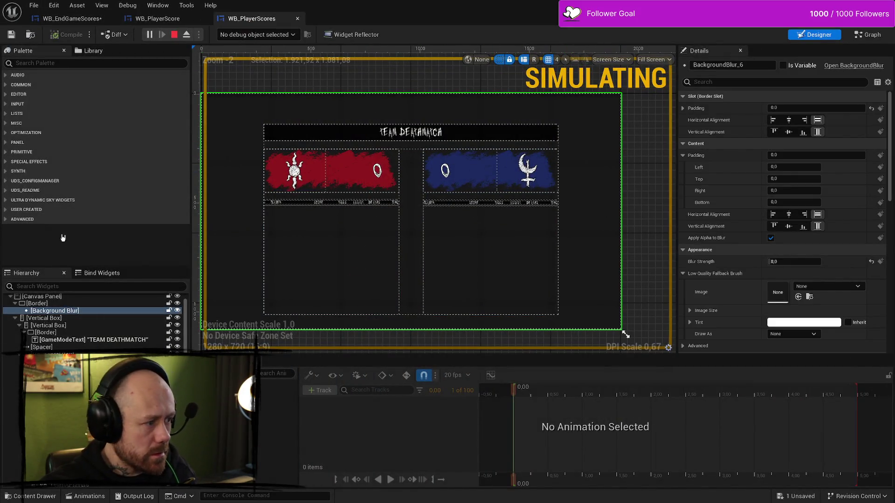
{"action": "scroll", "coordinate": [46, 317], "scroll_direction": "up", "scroll_amount": 1}
{"action": "left_click", "coordinate": [44, 312]}
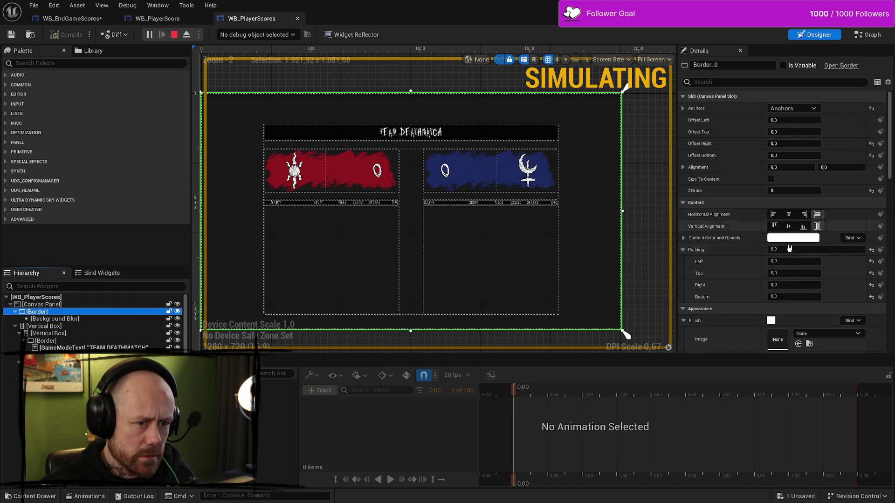
{"action": "scroll", "coordinate": [741, 238], "scroll_direction": "down", "scroll_amount": 3}
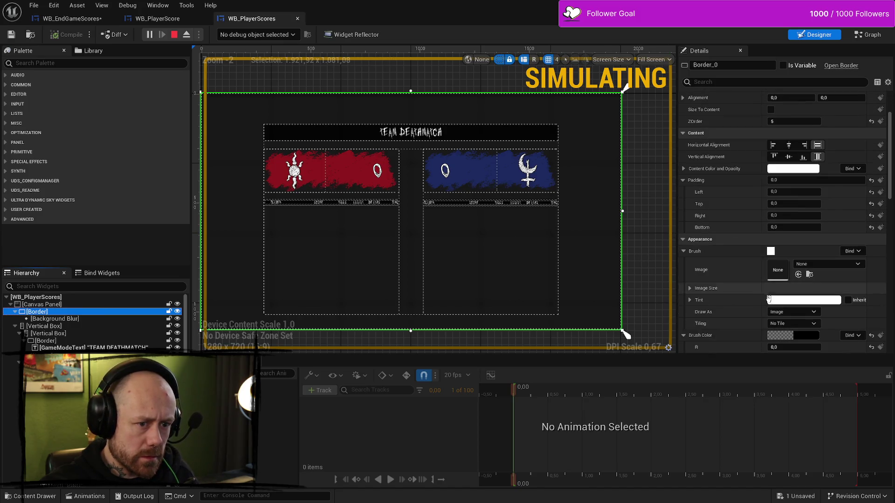
{"action": "left_click", "coordinate": [791, 300]}
{"action": "left_click", "coordinate": [721, 305]}
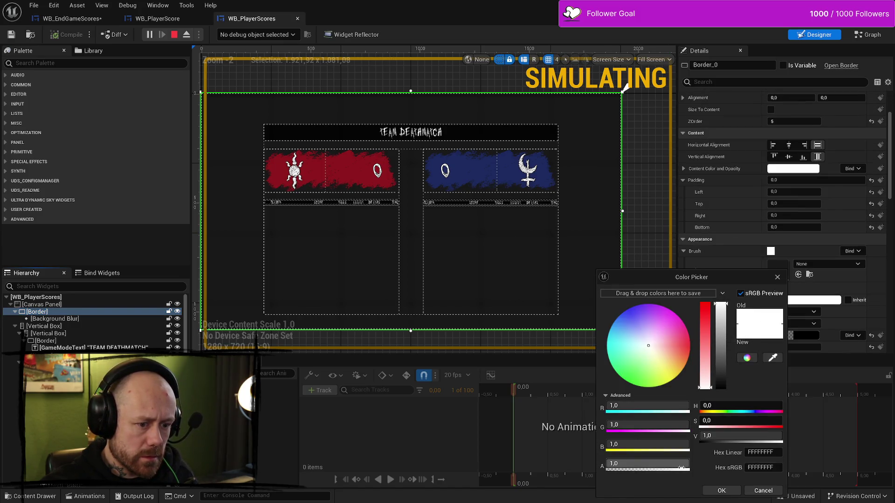
{"action": "left_click_drag", "start_coordinate": [662, 463], "coordinate": [633, 463]}
{"action": "left_click", "coordinate": [634, 463]}
{"action": "type", "text": "0,029"}
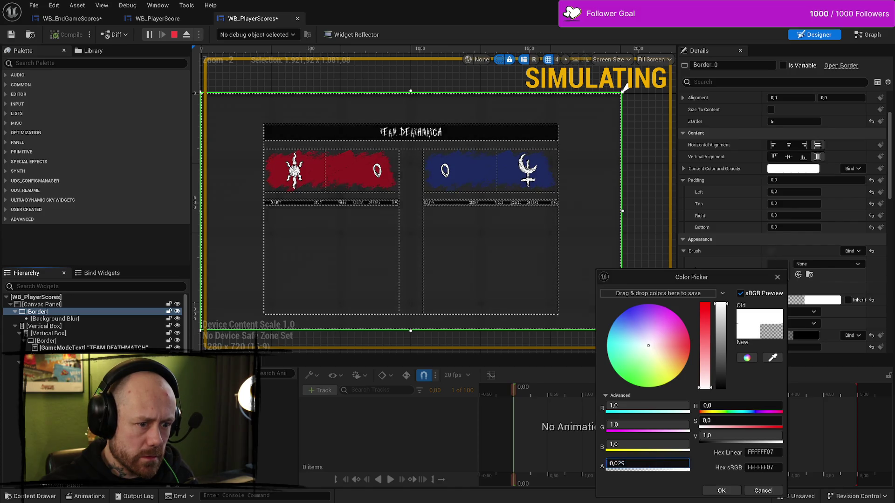
{"action": "type", "text": "1"}
{"action": "key", "text": "Return"}
{"action": "type", "text": "0"}
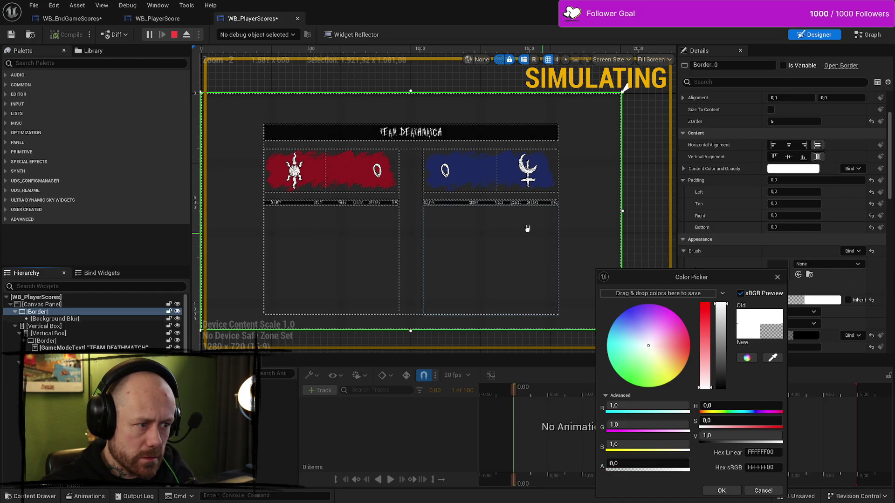
{"action": "scroll", "coordinate": [533, 231], "scroll_direction": "down", "scroll_amount": 3}
{"action": "scroll", "coordinate": [431, 231], "scroll_direction": "up", "scroll_amount": 2}
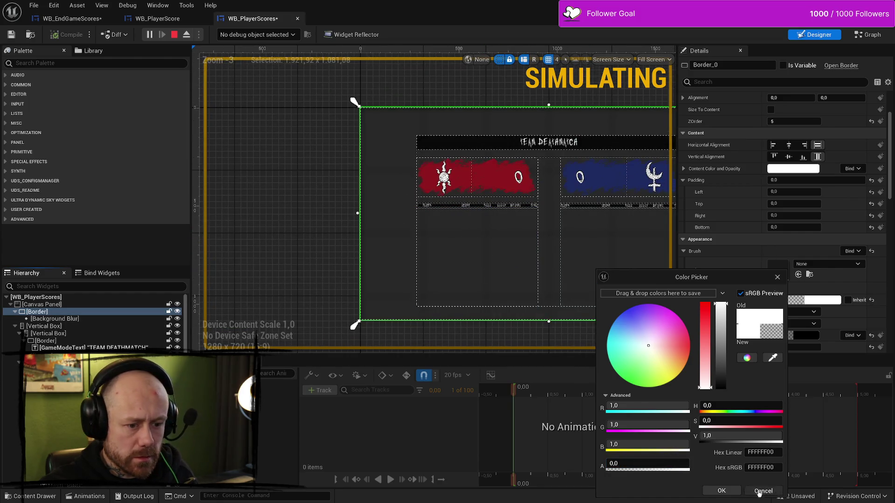
{"action": "left_click", "coordinate": [763, 490]}
Try a black Tint on the Border and cancel it.
{"action": "scroll", "coordinate": [792, 294], "scroll_direction": "down", "scroll_amount": 1}
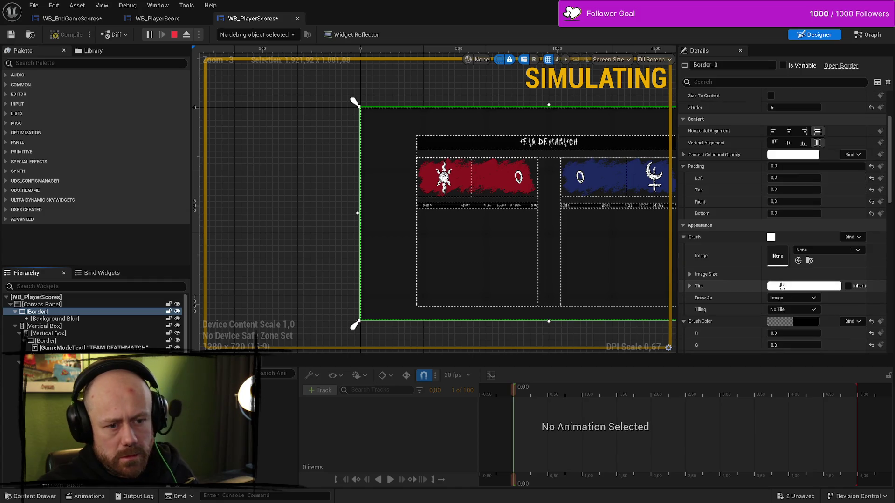
{"action": "left_click", "coordinate": [789, 285]}
{"action": "left_click_drag", "start_coordinate": [718, 328], "coordinate": [727, 479]}
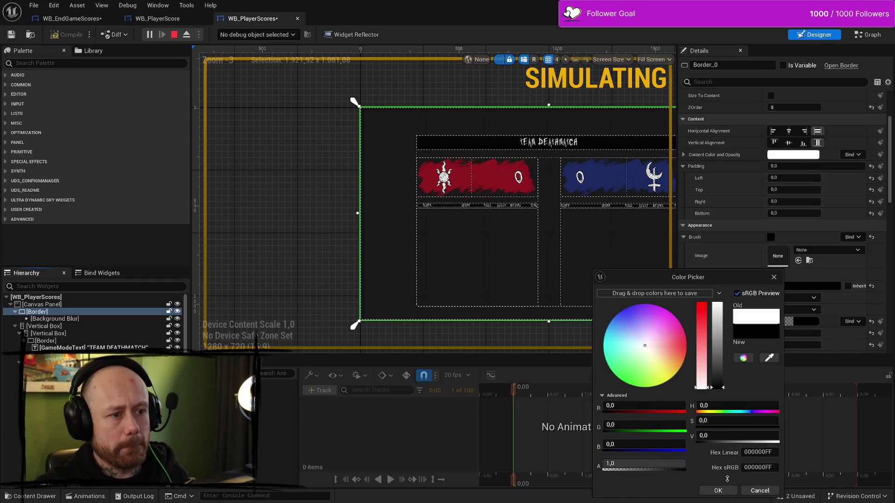
{"action": "left_click", "coordinate": [760, 490]}
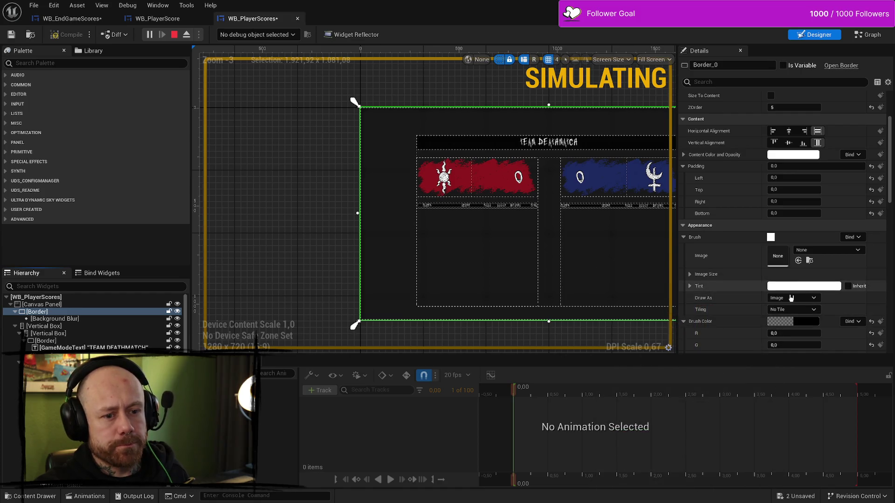
Try a Brush Color alpha of 0 on the Border and cancel it.
{"action": "scroll", "coordinate": [799, 303], "scroll_direction": "down", "scroll_amount": 3}
{"action": "left_click", "coordinate": [794, 209]}
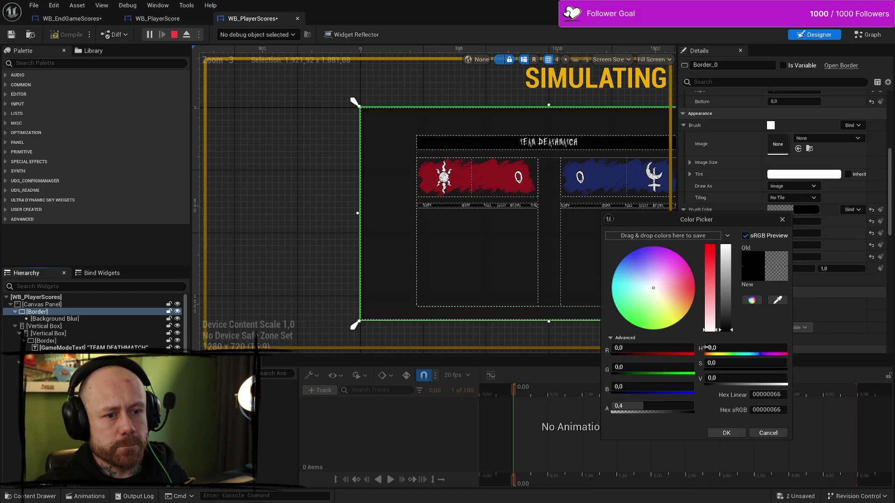
{"action": "left_click", "coordinate": [671, 406]}
{"action": "type", "text": "0"}
{"action": "key", "text": "Return"}
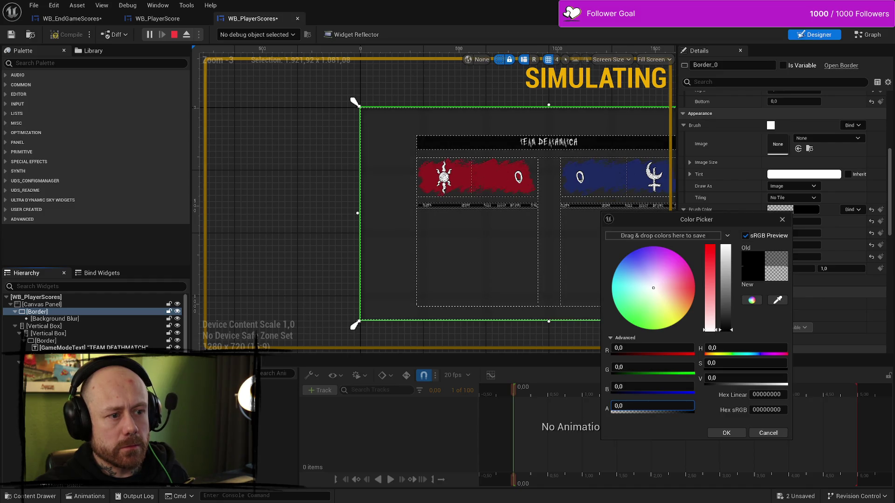
{"action": "left_click", "coordinate": [767, 432]}
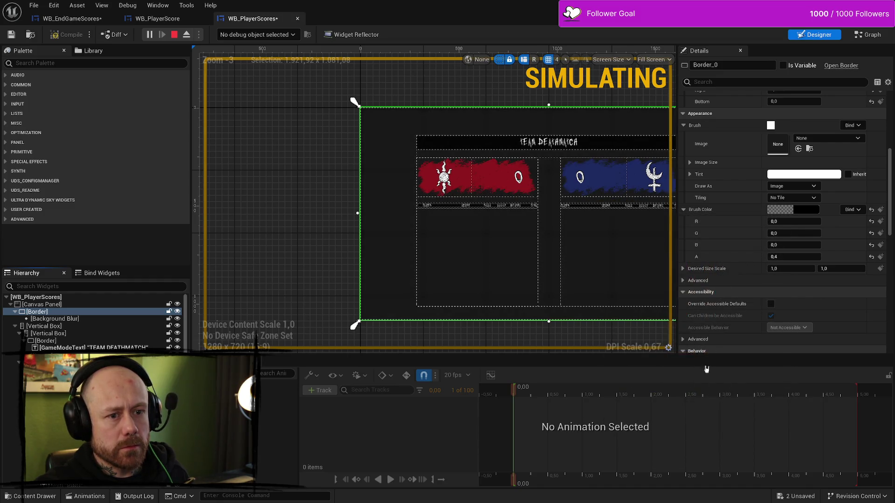
Hide and reshow the Border in the preview, then open the WB_PlayerScore row widget.
{"action": "left_click", "coordinate": [42, 304]}
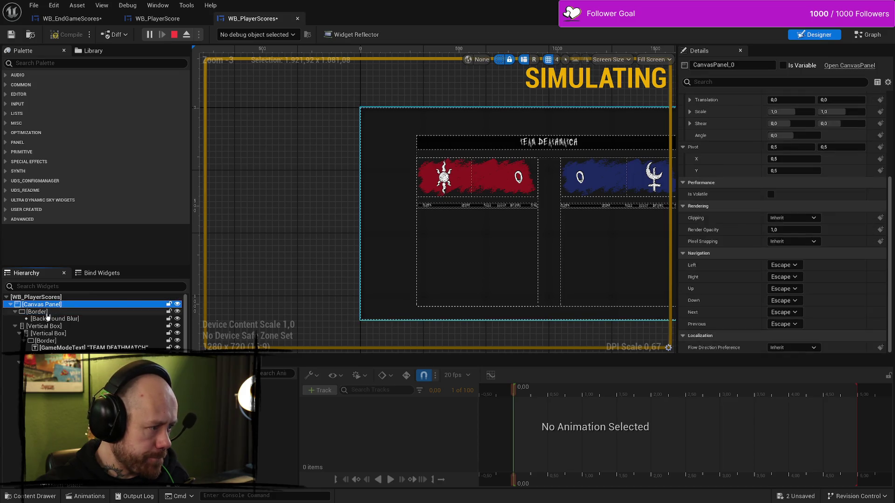
{"action": "left_click", "coordinate": [36, 311]}
{"action": "scroll", "coordinate": [794, 131], "scroll_direction": "up", "scroll_amount": 3}
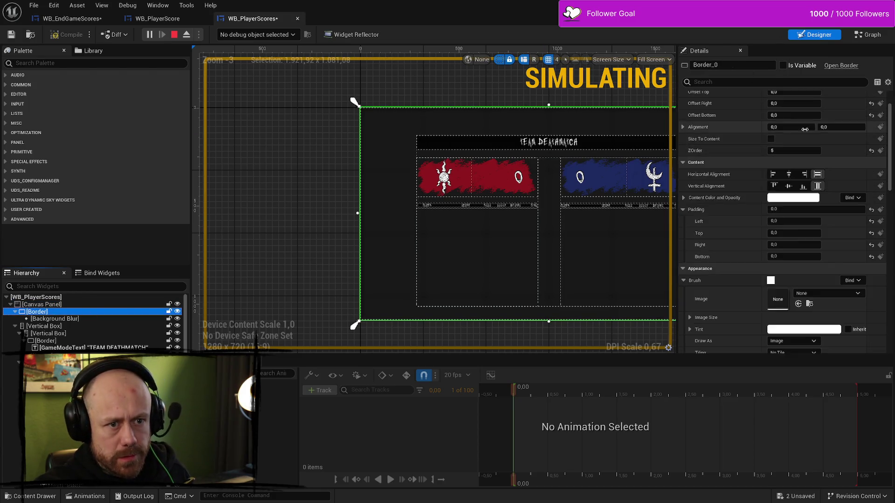
{"action": "left_click", "coordinate": [178, 312]}
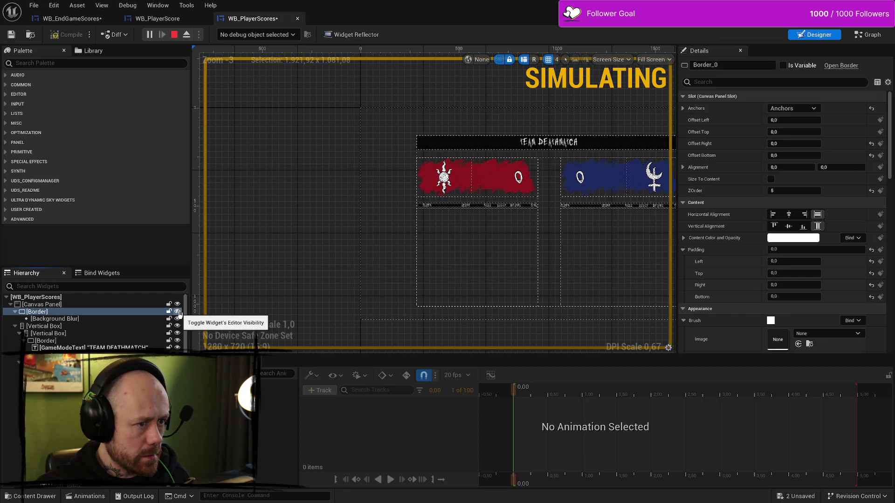
{"action": "left_click", "coordinate": [177, 311]}
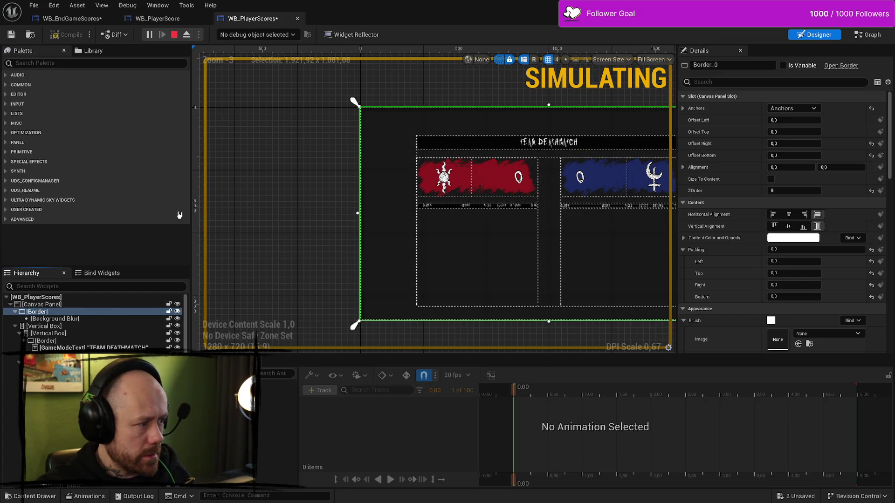
{"action": "left_click", "coordinate": [158, 18]}
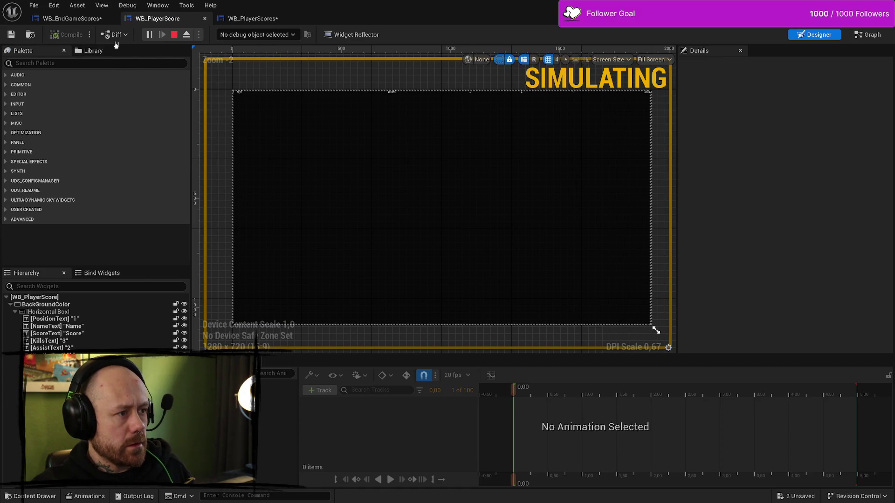
Open the WB_PlayerScores reference's graph from WB_EndGameScores.
{"action": "left_click", "coordinate": [72, 19]}
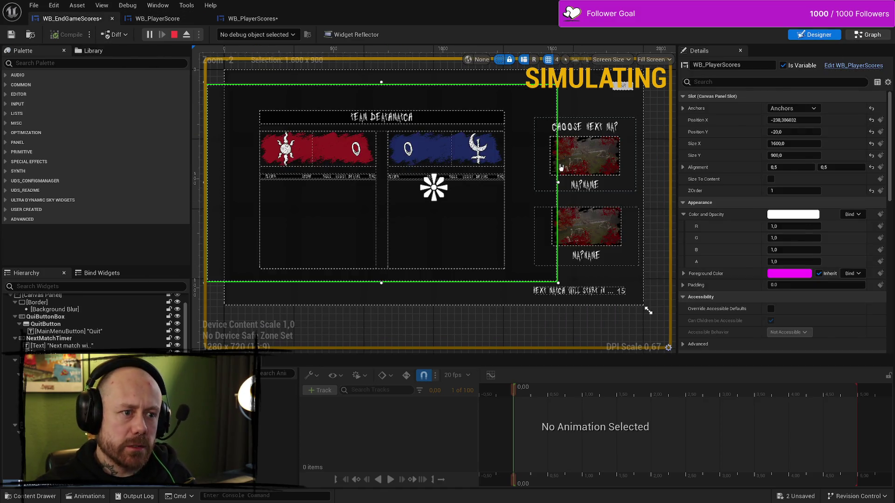
{"action": "double_click", "coordinate": [561, 168]}
{"action": "scroll", "coordinate": [350, 201], "scroll_direction": "up", "scroll_amount": 2}
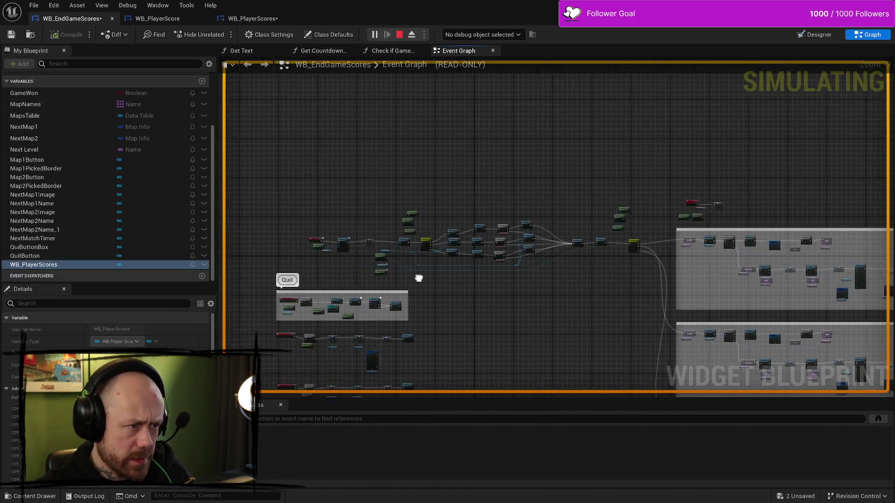
Stop the play session, close the Message Log of BP_Crossbow errors, and switch to Trello.
{"action": "key", "text": "Escape"}
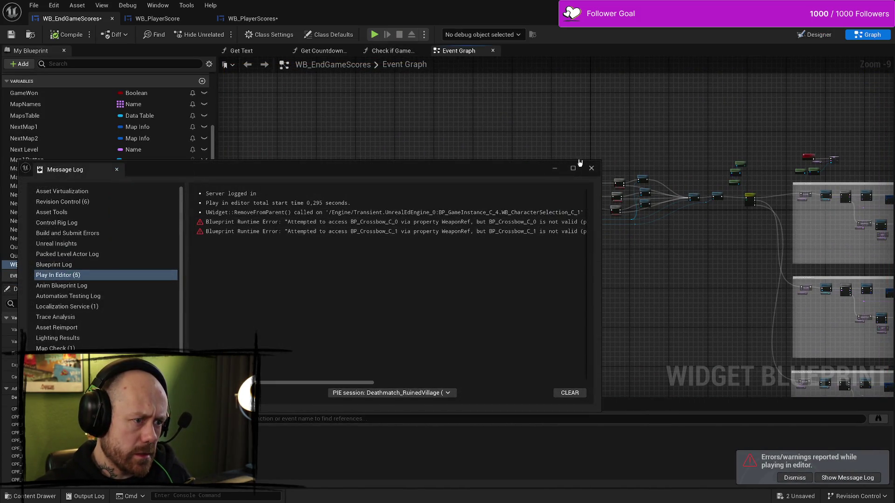
{"action": "left_click", "coordinate": [591, 168]}
{"action": "scroll", "coordinate": [513, 229], "scroll_direction": "up", "scroll_amount": 6}
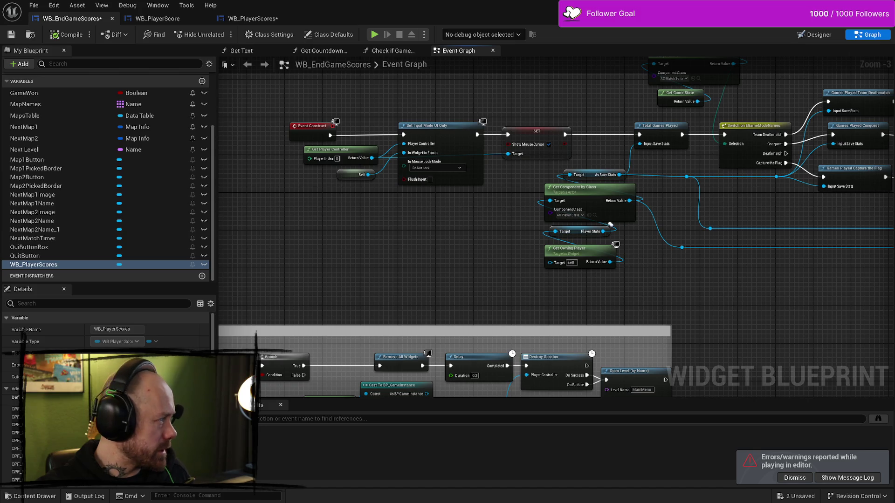
{"action": "key", "text": "alt+Tab"}
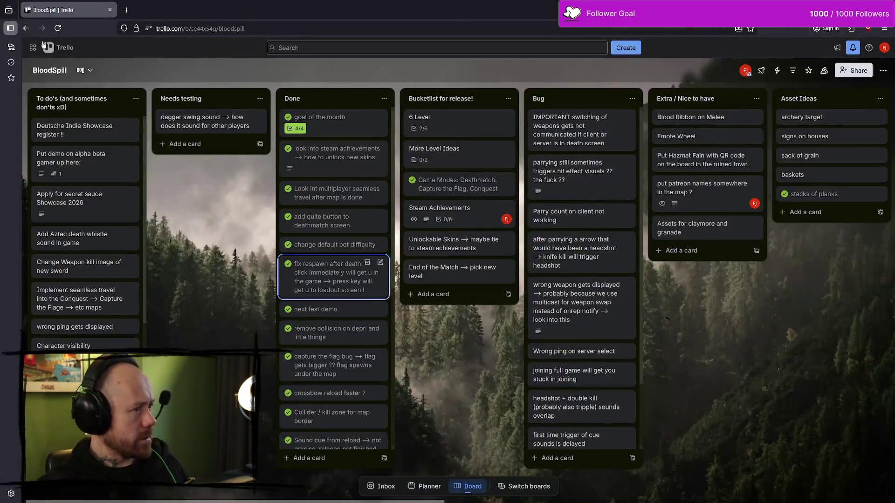
Review the BloodSpill Trello board's bugs and Bucketlist, then return to the WB_EndGameScores graph.
{"action": "key", "text": "alt+Tab"}
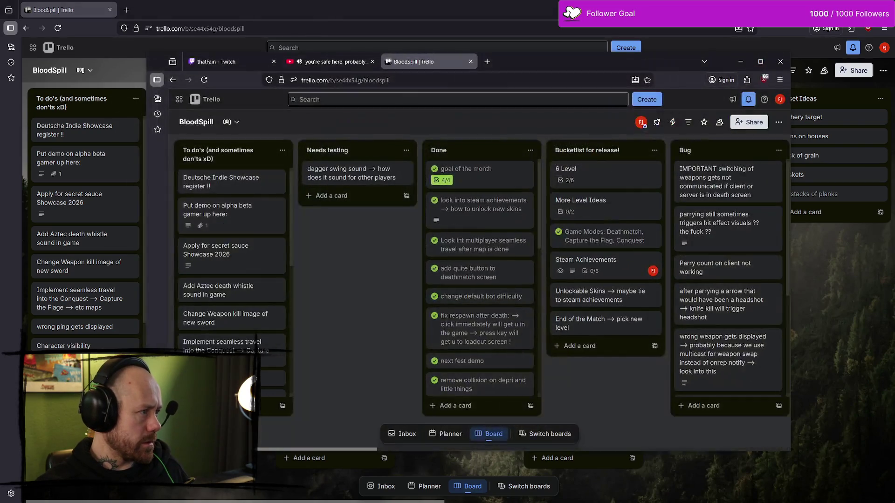
{"action": "key", "text": "alt+Tab"}
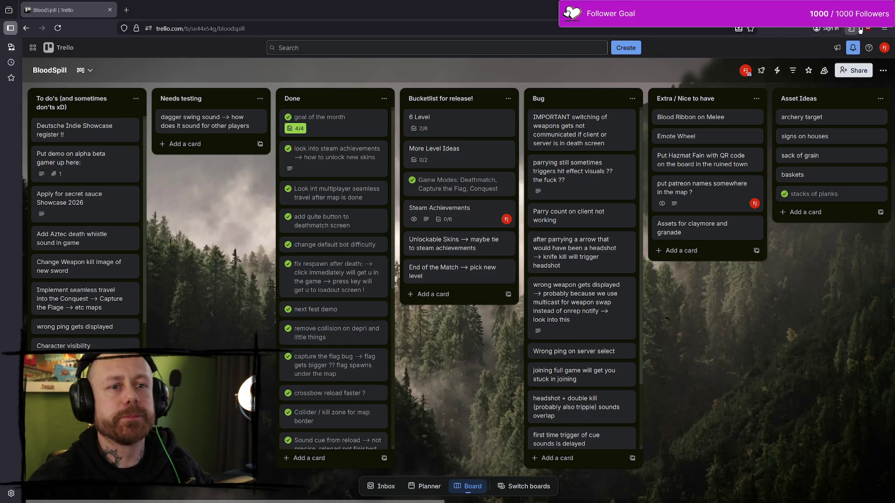
{"action": "key", "text": "alt+Tab"}
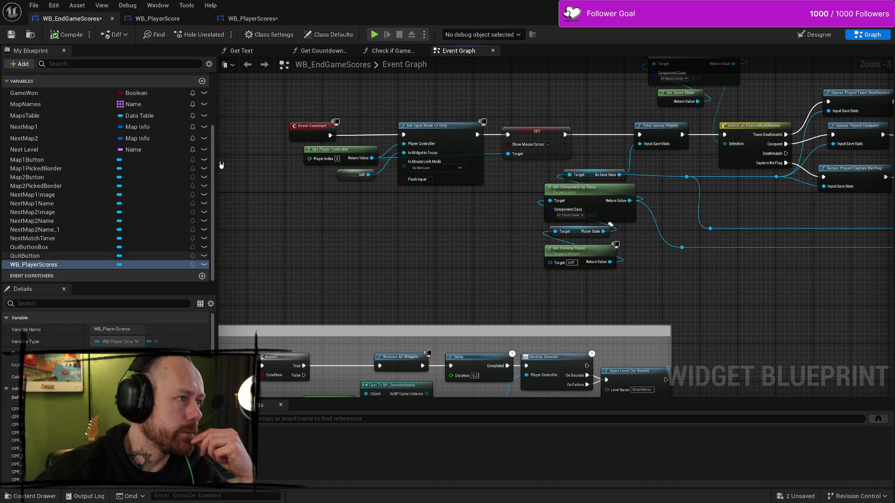
{"action": "left_click", "coordinate": [811, 35]}
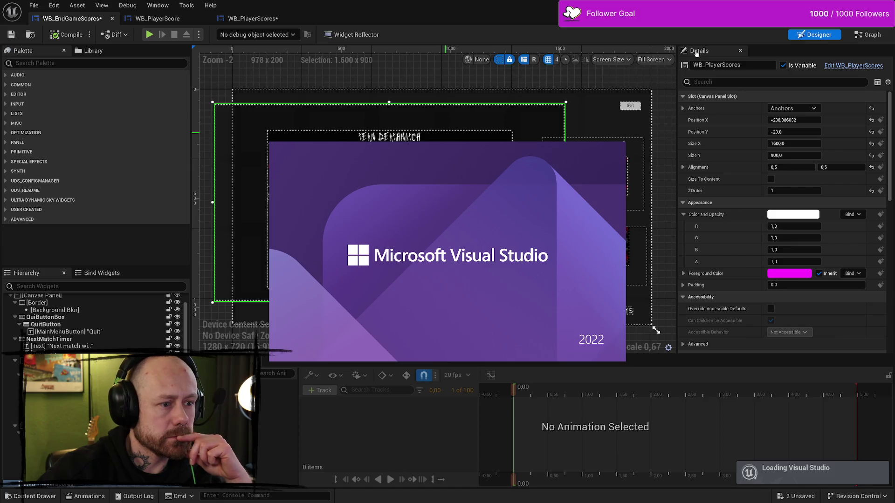
{"action": "left_click", "coordinate": [869, 38]}
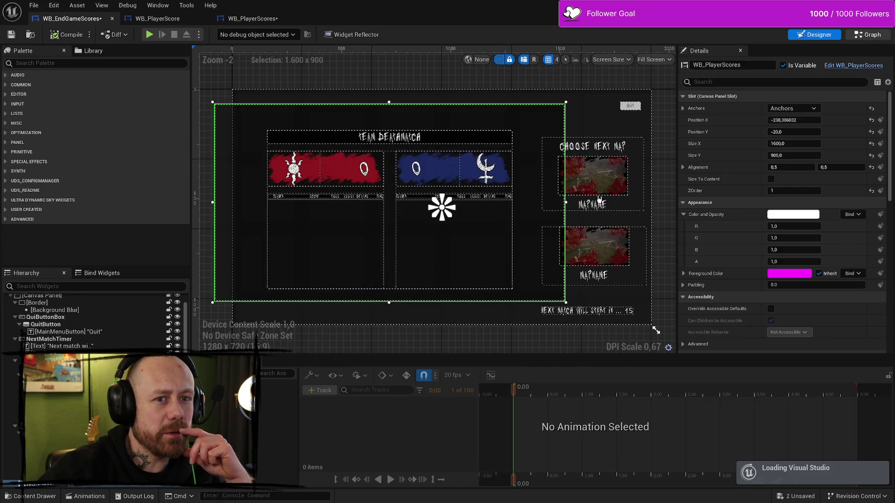
{"action": "mouse_move", "coordinate": [459, 320]}
{"action": "left_mouse_down"}
{"action": "mouse_move", "coordinate": [581, 303]}
{"action": "mouse_move", "coordinate": [549, 250]}
{"action": "mouse_move", "coordinate": [493, 266]}
{"action": "left_mouse_up"}
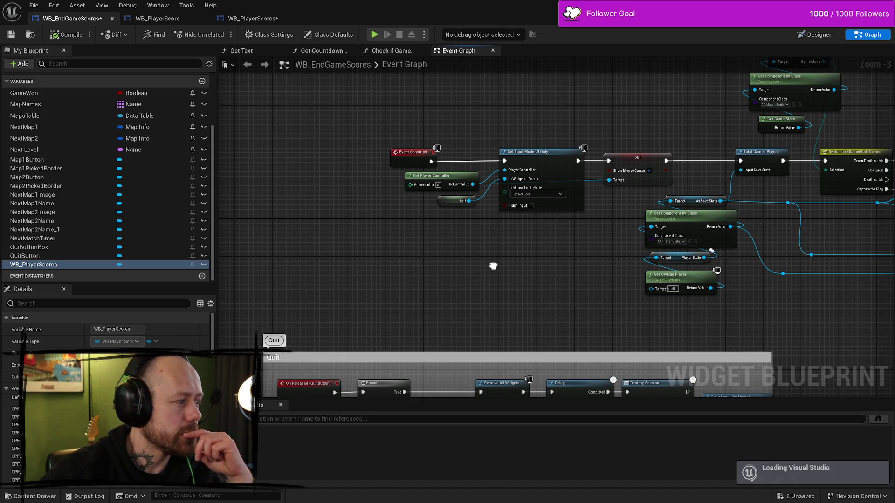
{"action": "left_click_drag", "start_coordinate": [493, 266], "coordinate": [493, 272]}
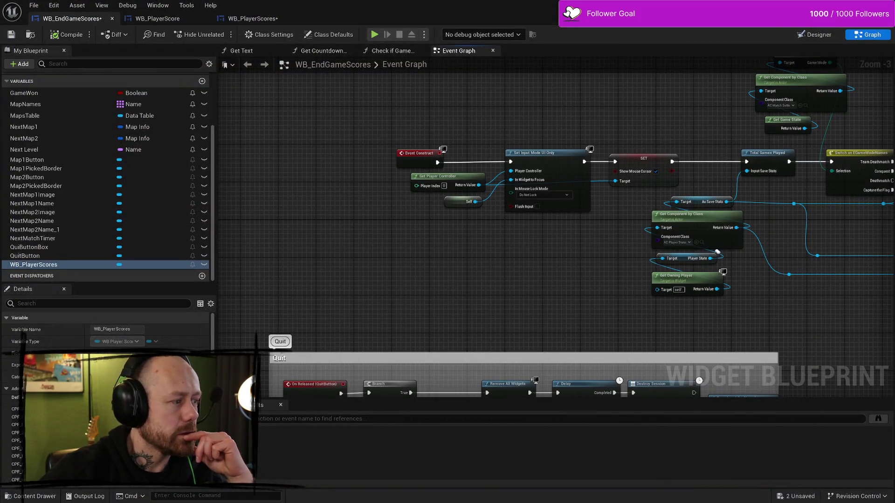
{"action": "scroll", "coordinate": [431, 235], "scroll_direction": "up", "scroll_amount": 2}
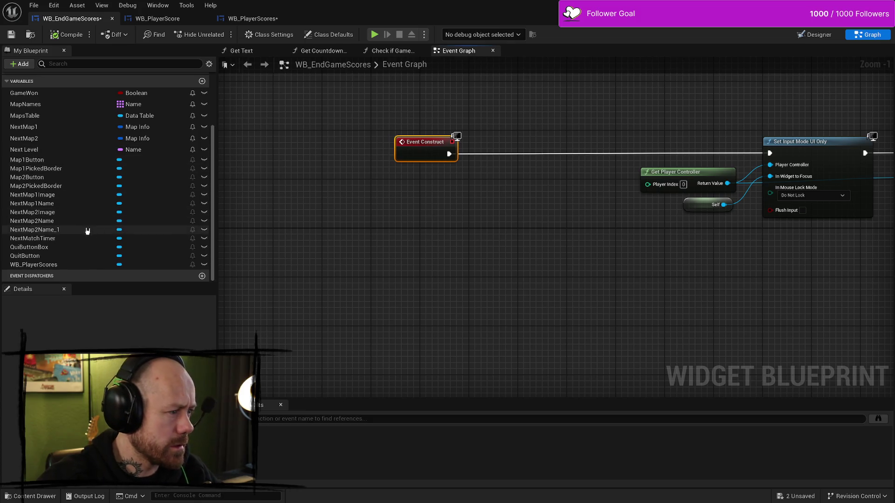
Add a WB_PlayerScores getter node to the end-game graph and search its actions for BORDER.
{"action": "left_click_drag", "start_coordinate": [58, 266], "coordinate": [451, 262]}
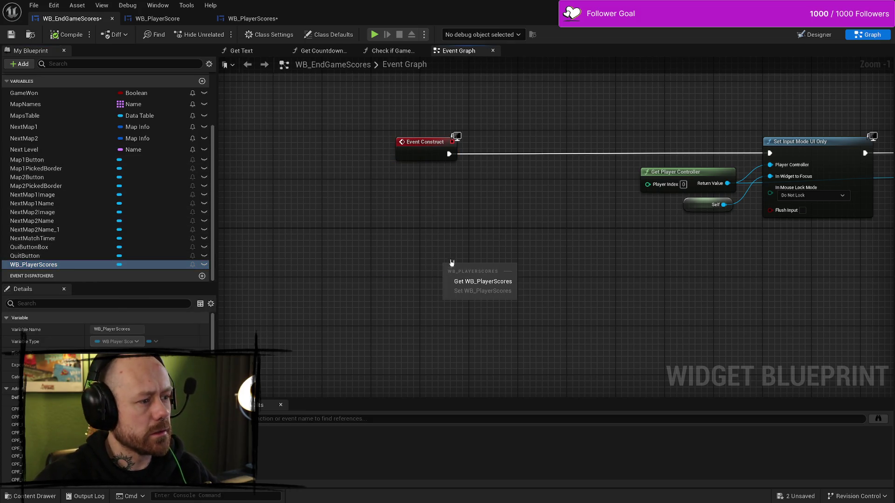
{"action": "left_click", "coordinate": [476, 282]}
{"action": "mouse_move", "coordinate": [476, 295]}
{"action": "left_mouse_down"}
{"action": "mouse_move", "coordinate": [500, 256]}
{"action": "mouse_move", "coordinate": [483, 245]}
{"action": "left_mouse_up"}
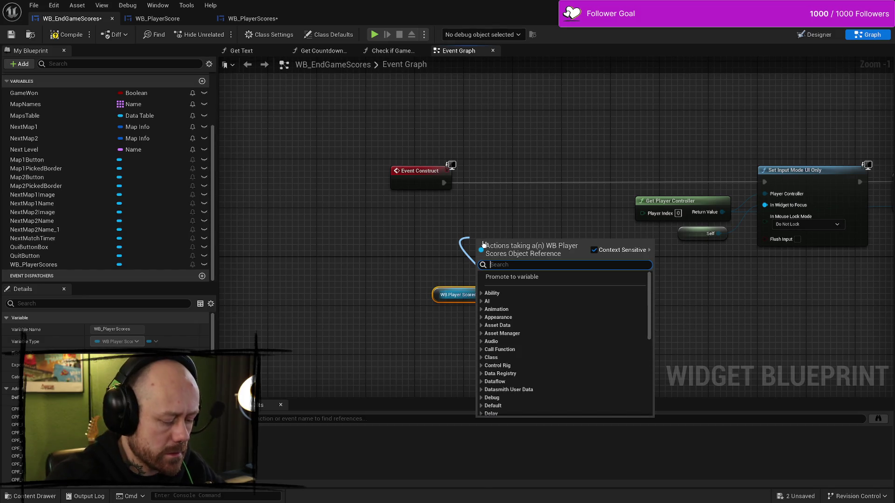
{"action": "type", "text": "BORDER"}
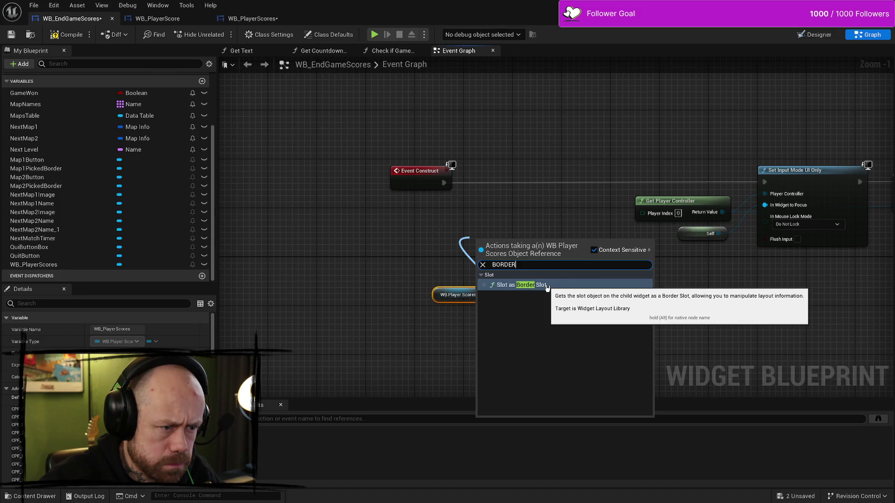
{"action": "left_click", "coordinate": [544, 227]}
Expose the WB_PlayerScores Border as variable Border_0 and compile the widget.
{"action": "left_click", "coordinate": [260, 20]}
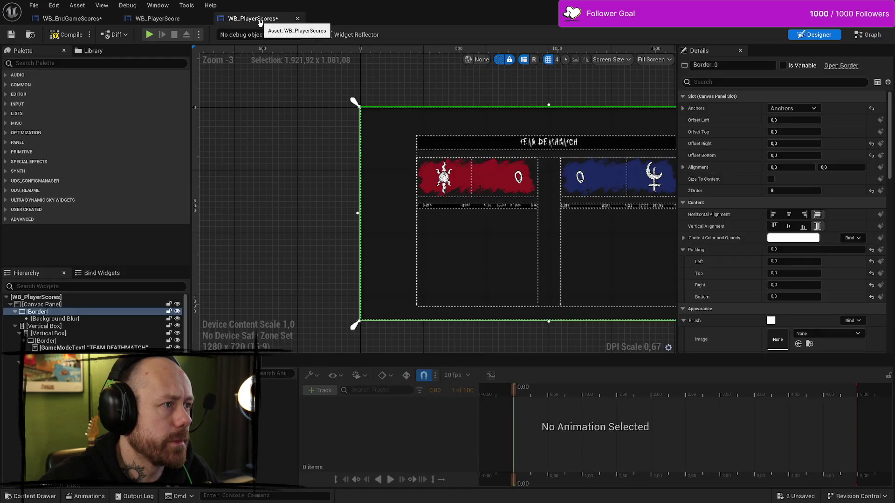
{"action": "left_click", "coordinate": [47, 311]}
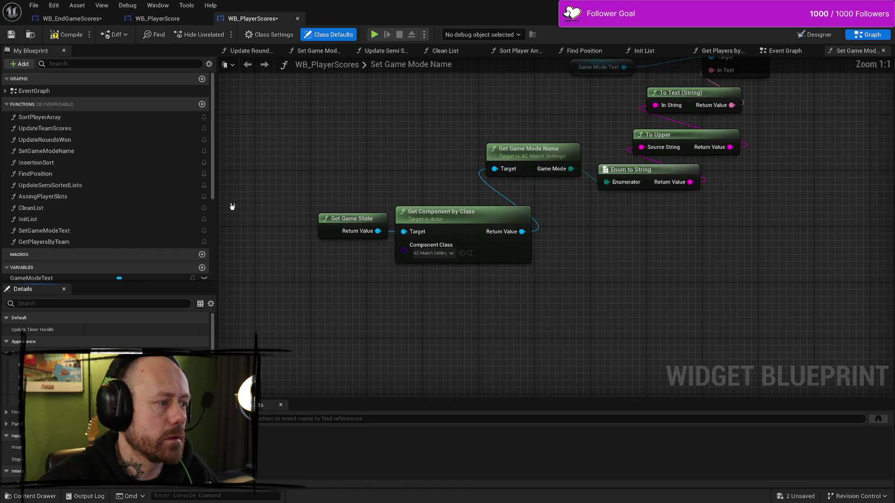
{"action": "left_click", "coordinate": [869, 35]}
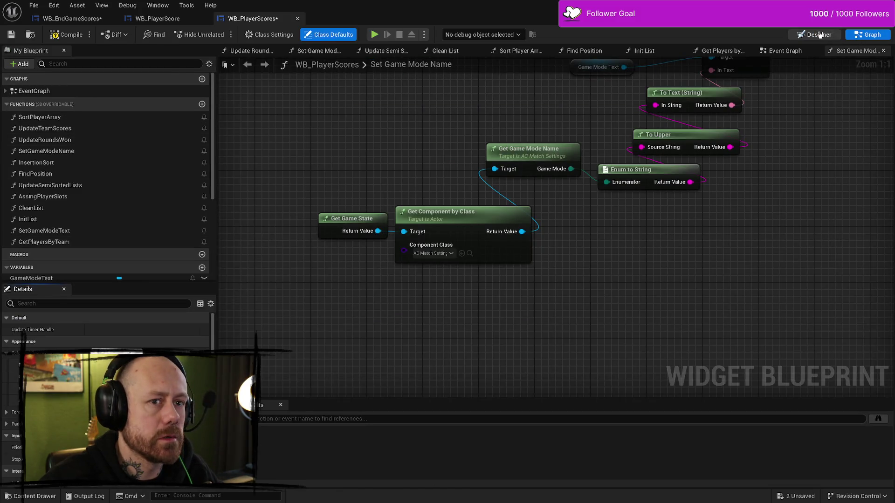
{"action": "left_click", "coordinate": [819, 35]}
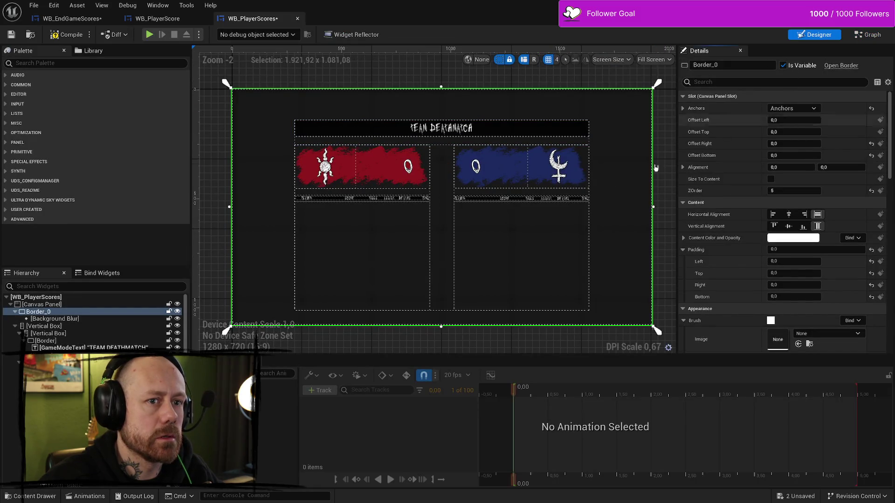
{"action": "left_click", "coordinate": [13, 35]}
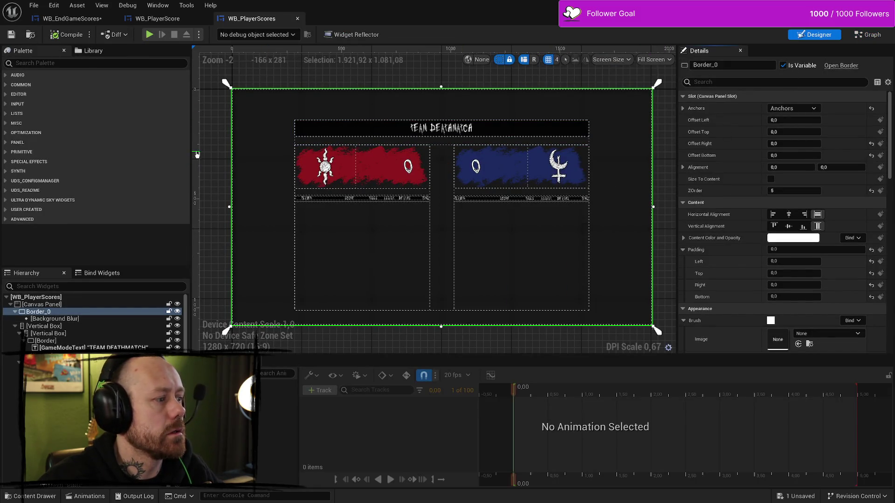
{"action": "left_click", "coordinate": [158, 20]}
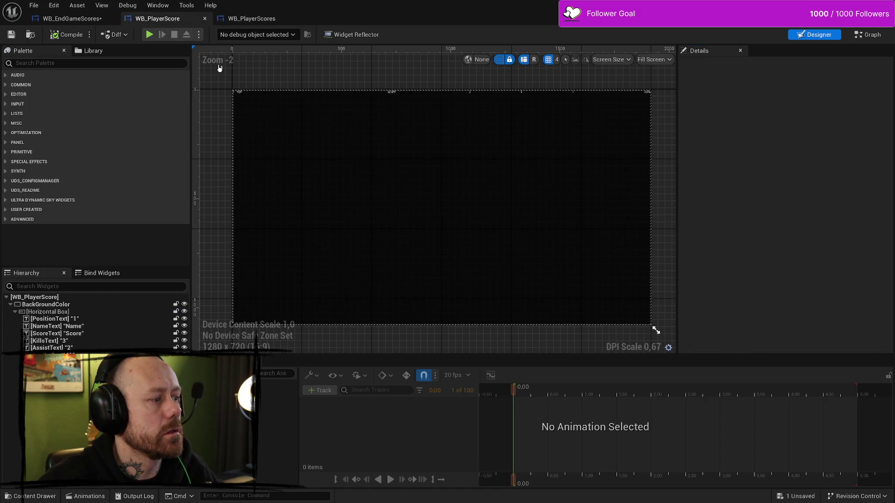
{"action": "left_click", "coordinate": [252, 18]}
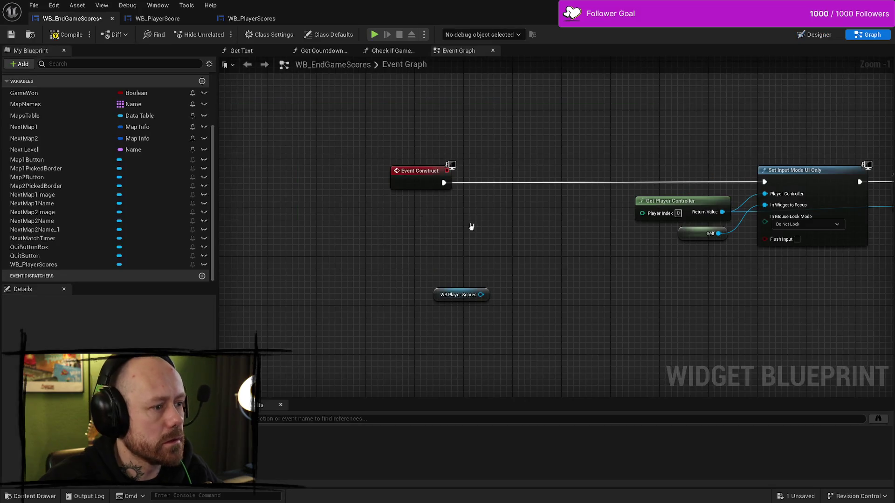
Get Border_0 from WB Player Scores and add a Set Visibility node for it.
{"action": "left_click_drag", "start_coordinate": [485, 297], "coordinate": [462, 253]}
{"action": "type", "text": "BORDER"}
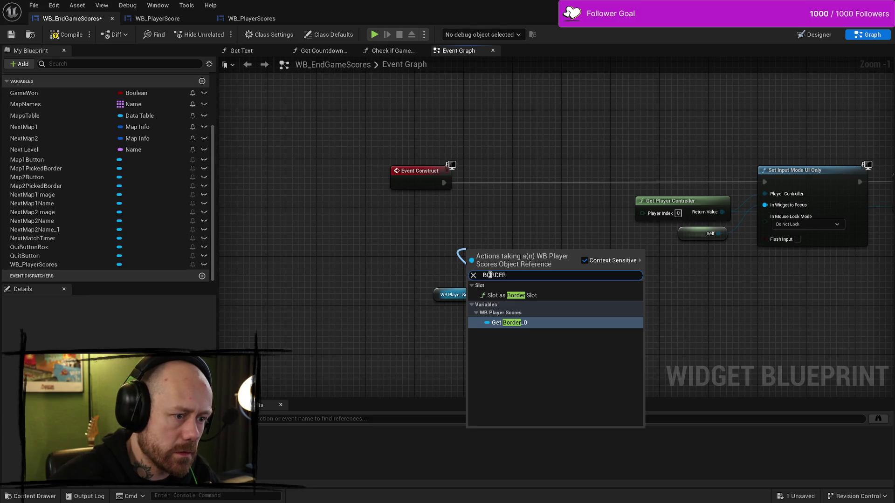
{"action": "left_click", "coordinate": [515, 323]}
{"action": "mouse_move", "coordinate": [495, 252]}
{"action": "left_mouse_down"}
{"action": "mouse_move", "coordinate": [459, 270]}
{"action": "mouse_move", "coordinate": [525, 256]}
{"action": "left_mouse_up"}
{"action": "type", "text": "SET"}
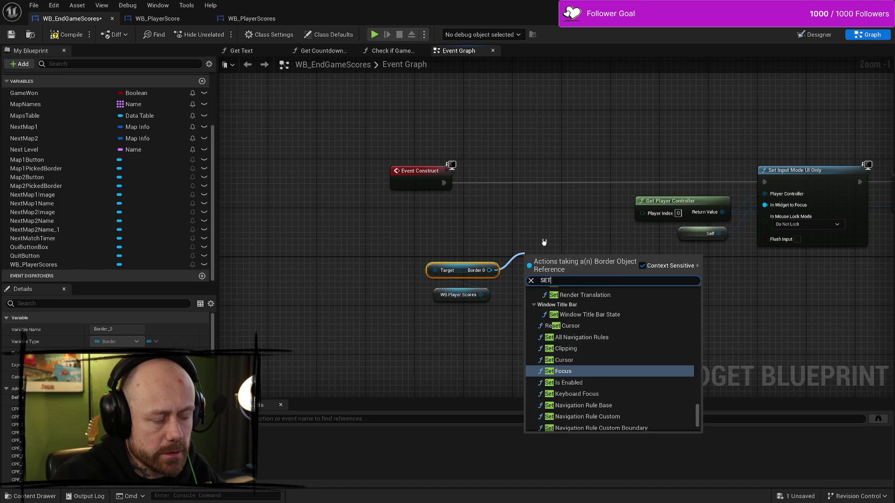
{"action": "key", "text": "BackSpace"}
{"action": "key", "text": "BackSpace"}
{"action": "key", "text": "BackSpace"}
{"action": "type", "text": "set vi"}
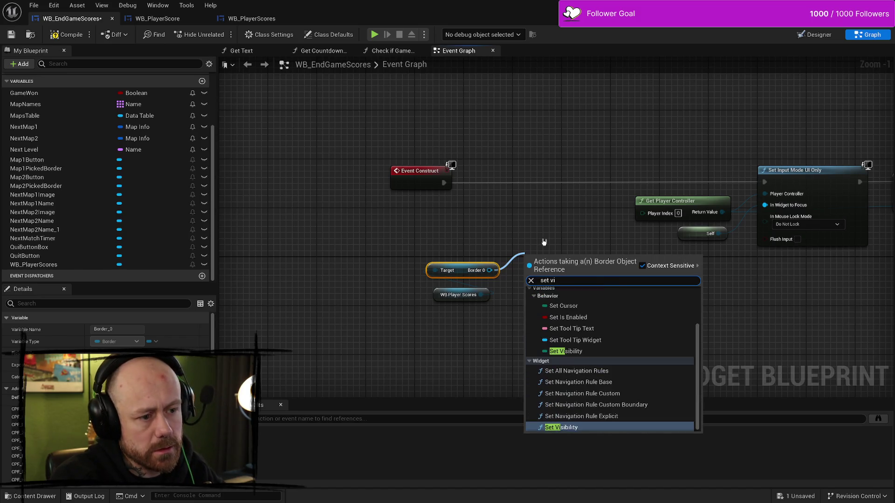
{"action": "key", "text": "Return"}
Wire Set Visibility right after Event Construct with In Visibility set to Hidden.
{"action": "left_click_drag", "start_coordinate": [551, 262], "coordinate": [521, 164]}
{"action": "mouse_move", "coordinate": [444, 182]}
{"action": "left_mouse_down"}
{"action": "mouse_move", "coordinate": [507, 180]}
{"action": "mouse_move", "coordinate": [495, 176]}
{"action": "left_mouse_up"}
{"action": "left_click", "coordinate": [541, 208]}
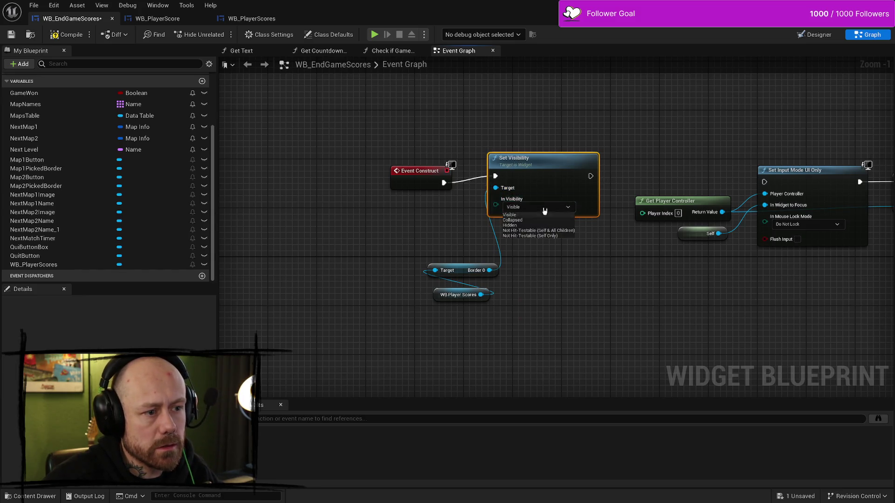
{"action": "left_click", "coordinate": [512, 225]}
{"action": "left_click_drag", "start_coordinate": [562, 170], "coordinate": [764, 182]}
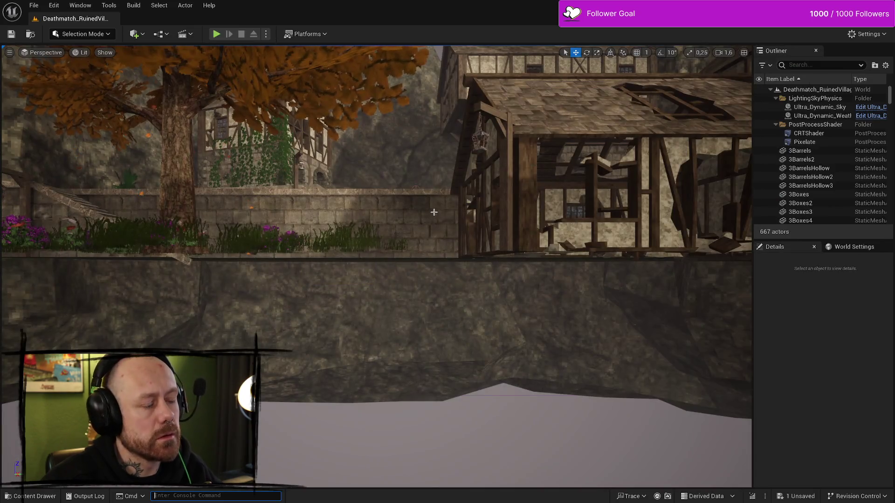
{"action": "key", "text": "ctrl+space"}
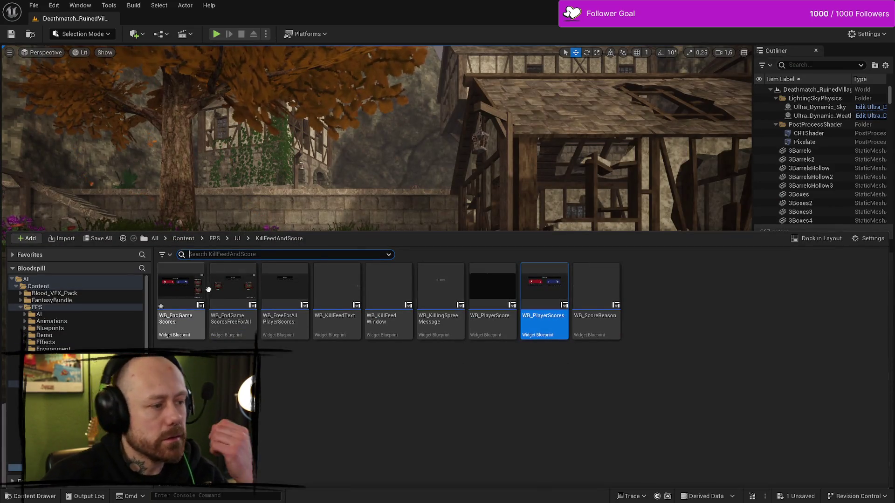
Open WB_EndGameScores and set the scoreboard panel's size to 1920 by 1080.
{"action": "double_click", "coordinate": [205, 289]}
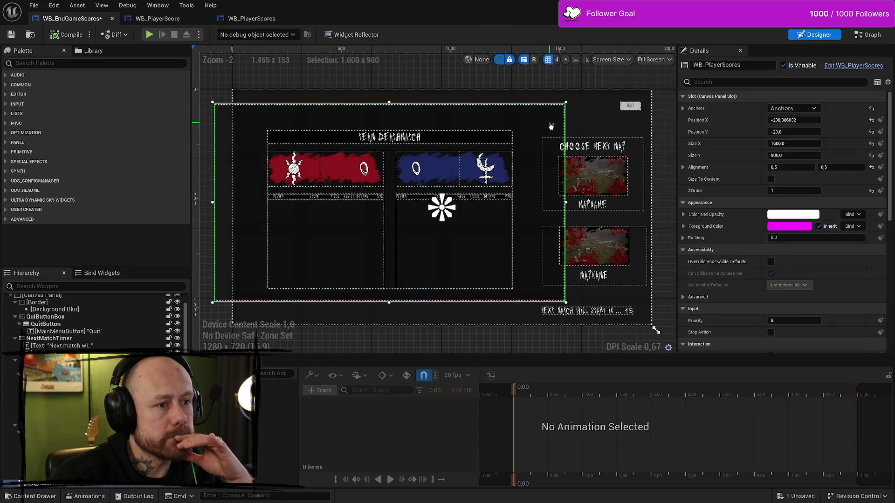
{"action": "scroll", "coordinate": [336, 172], "scroll_direction": "down", "scroll_amount": 2}
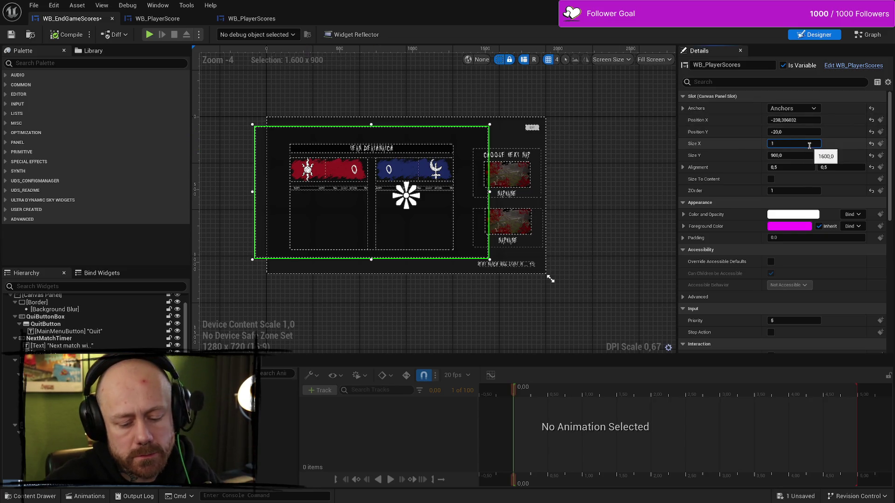
{"action": "type", "text": "920"}
{"action": "key", "text": "Return"}
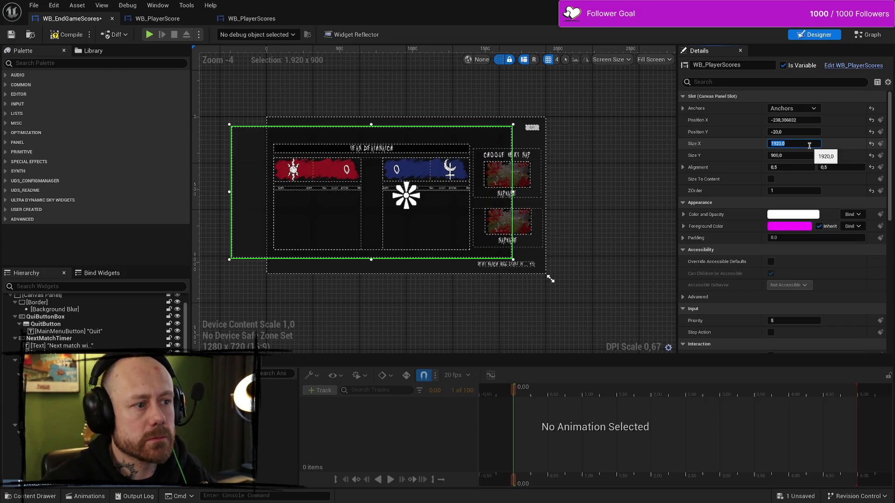
{"action": "left_click", "coordinate": [801, 153]}
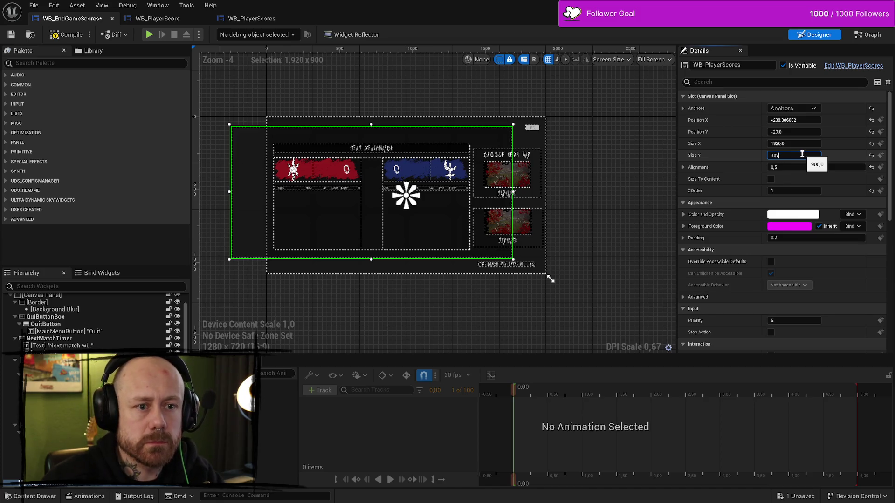
{"action": "type", "text": "80"}
{"action": "key", "text": "Return"}
Position the WB_PlayerScores panel at Position Y 0 and Position X -200.
{"action": "scroll", "coordinate": [429, 177], "scroll_direction": "up", "scroll_amount": 1}
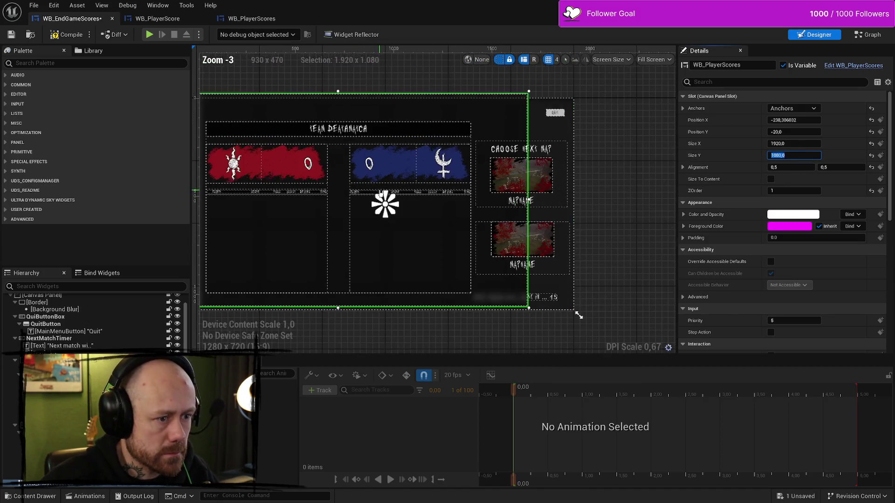
{"action": "scroll", "coordinate": [513, 196], "scroll_direction": "up", "scroll_amount": 1}
{"action": "mouse_move", "coordinate": [563, 197]}
{"action": "left_mouse_down"}
{"action": "mouse_move", "coordinate": [554, 212]}
{"action": "mouse_move", "coordinate": [601, 186]}
{"action": "left_mouse_up"}
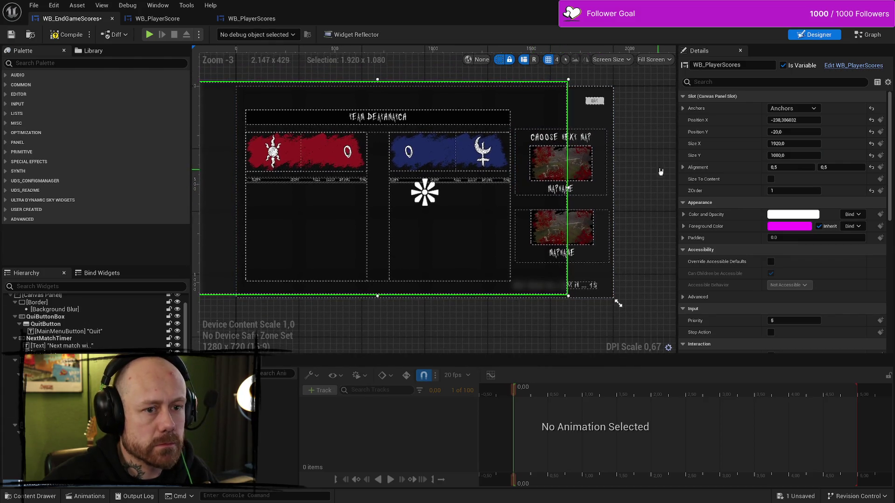
{"action": "left_click", "coordinate": [814, 132]}
{"action": "type", "text": "0"}
{"action": "key", "text": "Return"}
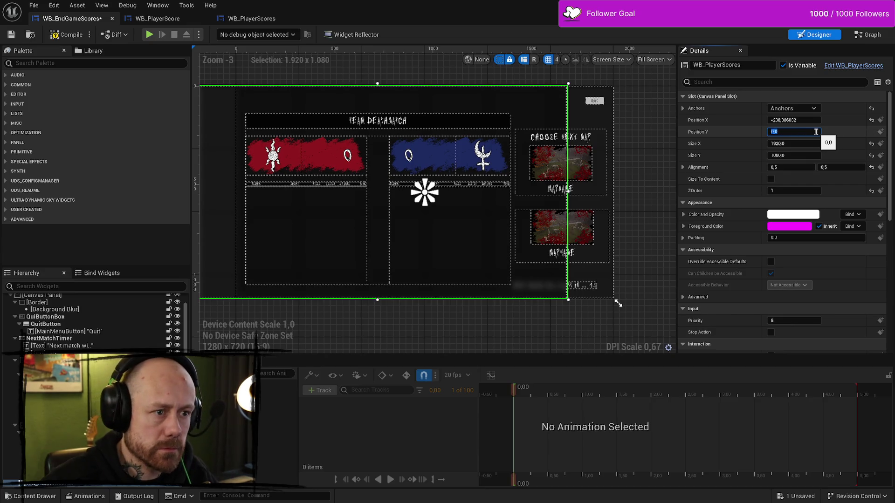
{"action": "left_click", "coordinate": [812, 121]}
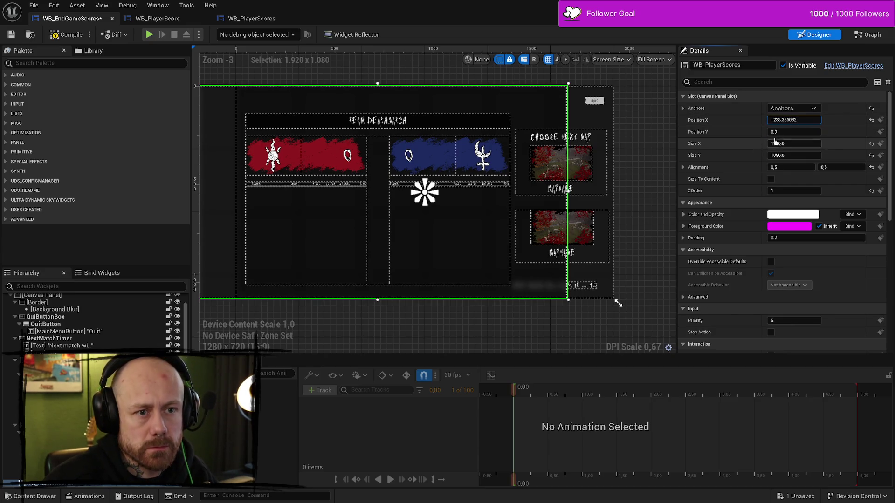
{"action": "left_click_drag", "start_coordinate": [774, 119], "coordinate": [793, 119]}
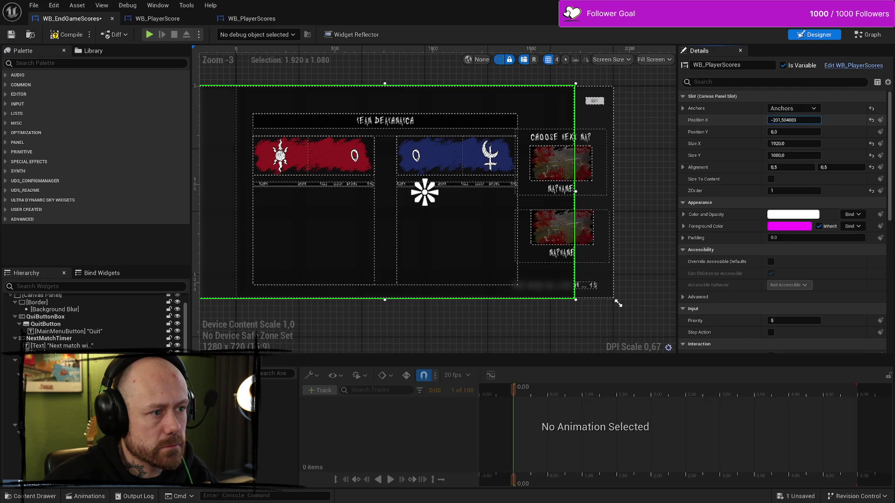
{"action": "left_click", "coordinate": [802, 120]}
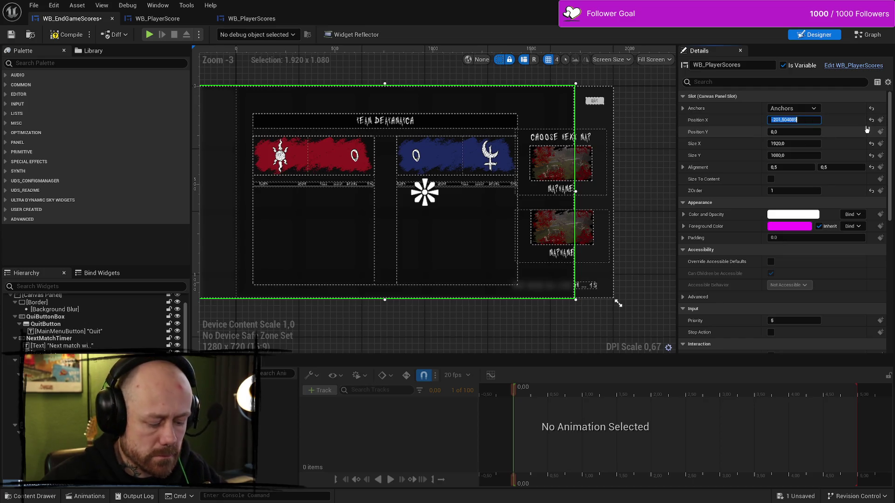
{"action": "type", "text": "-200,0"}
{"action": "key", "text": "Return"}
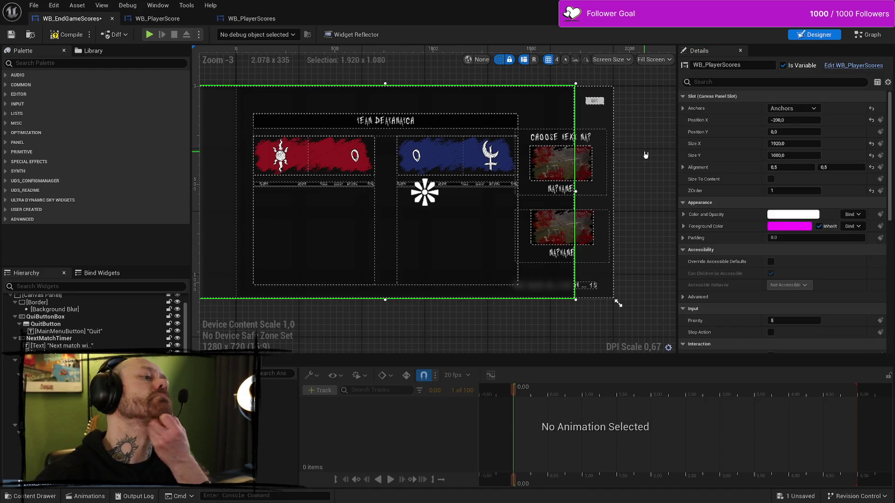
Drag the panel's anchors apart to stretch, save the widget, and return to the level editor.
{"action": "scroll", "coordinate": [438, 218], "scroll_direction": "down", "scroll_amount": 1}
{"action": "left_click_drag", "start_coordinate": [452, 214], "coordinate": [318, 148]}
{"action": "left_click_drag", "start_coordinate": [454, 218], "coordinate": [527, 290]}
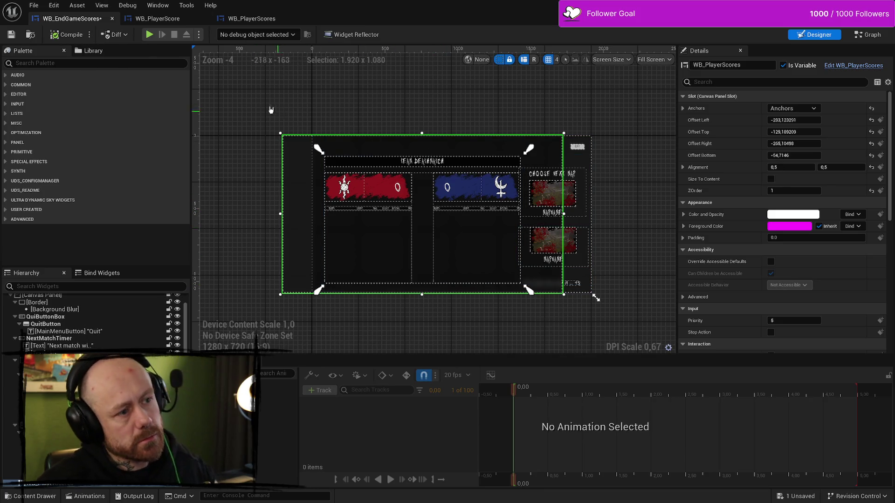
{"action": "left_click", "coordinate": [11, 34]}
{"action": "left_click", "coordinate": [54, 5]}
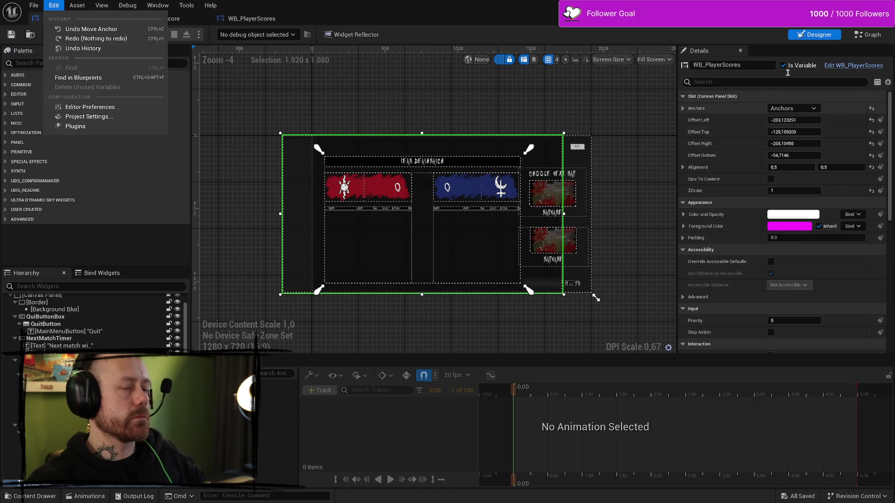
{"action": "left_click", "coordinate": [544, 126]}
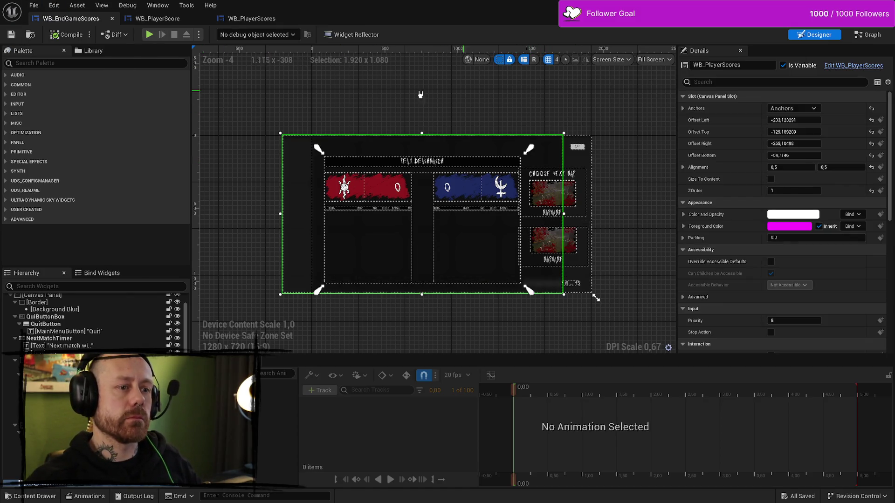
{"action": "key", "text": "alt+Tab"}
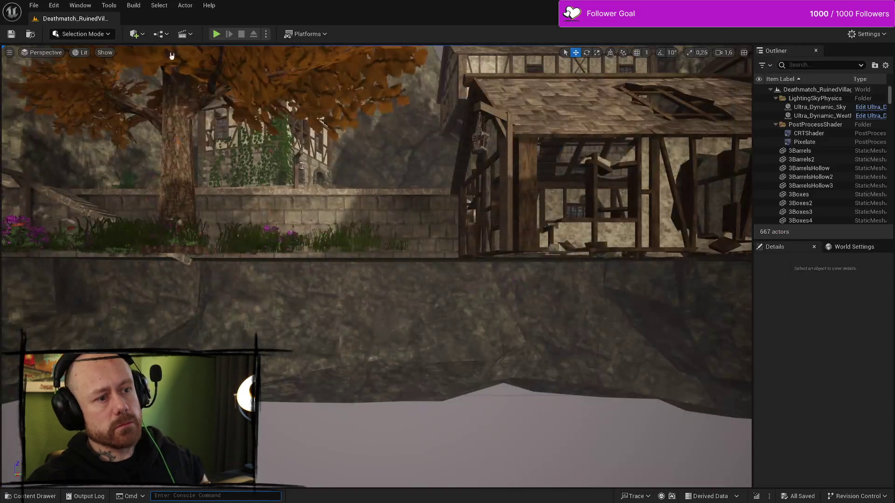
Play the level, deploy into the match, and check the audio settings from the pause menu.
{"action": "left_click", "coordinate": [222, 34]}
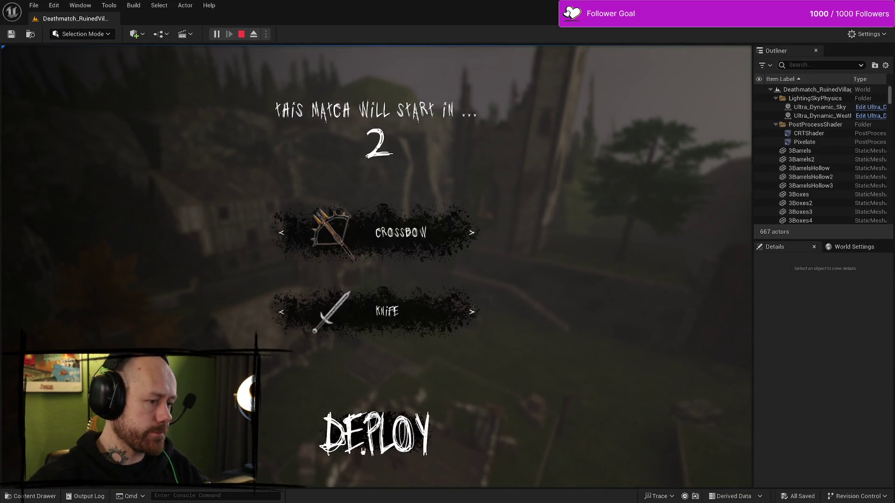
{"action": "left_click", "coordinate": [375, 433]}
{"action": "key", "text": "Escape"}
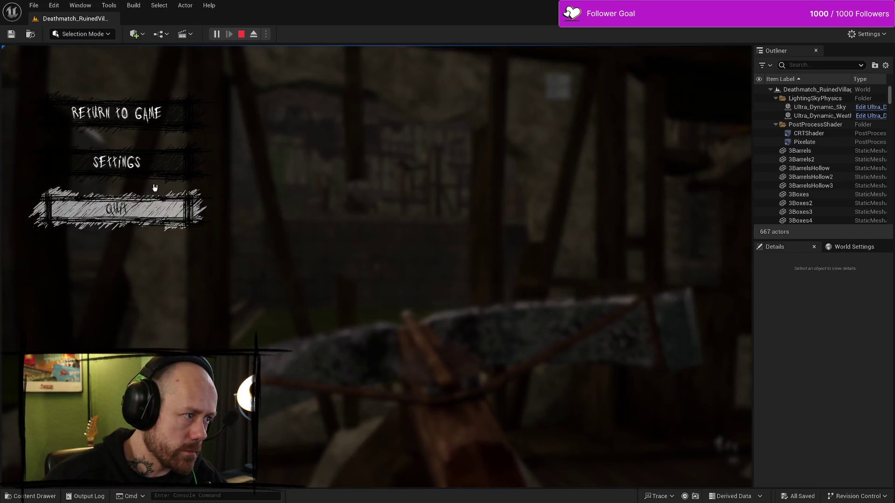
{"action": "left_click", "coordinate": [90, 160]}
{"action": "left_click", "coordinate": [162, 211]}
{"action": "key", "text": "Escape"}
{"action": "key", "text": "Escape"}
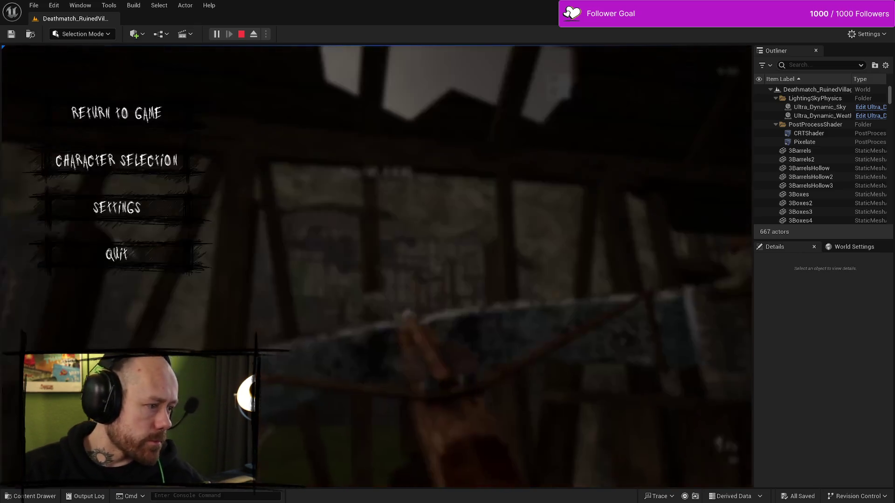
Quit the match and go to the multiplayer match setup.
{"action": "left_click", "coordinate": [136, 269]}
{"action": "left_click", "coordinate": [290, 313]}
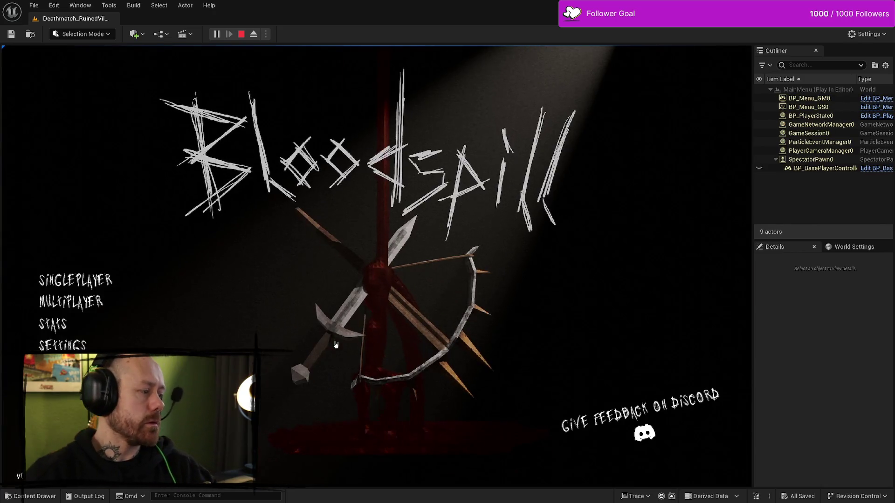
{"action": "left_click", "coordinate": [73, 302]}
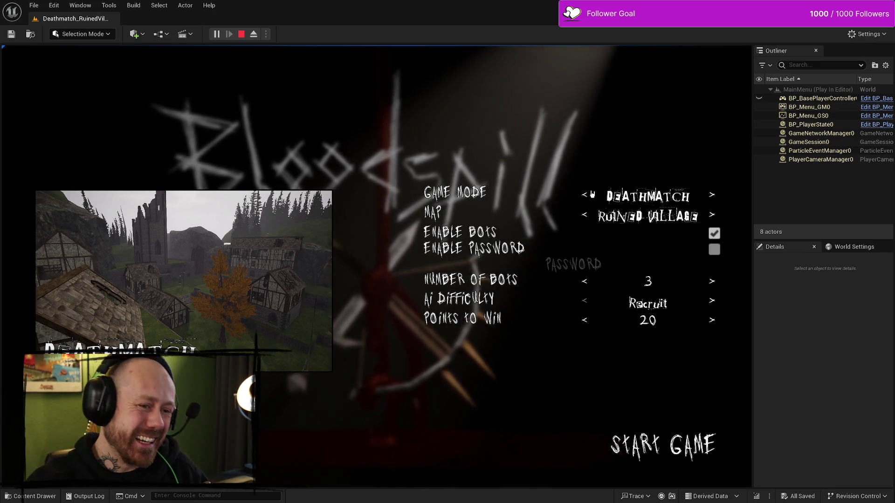
Start a Team Deathmatch with Team A 1 bot, Team B 2 bots, and 4 points to win.
{"action": "left_click", "coordinate": [585, 196]}
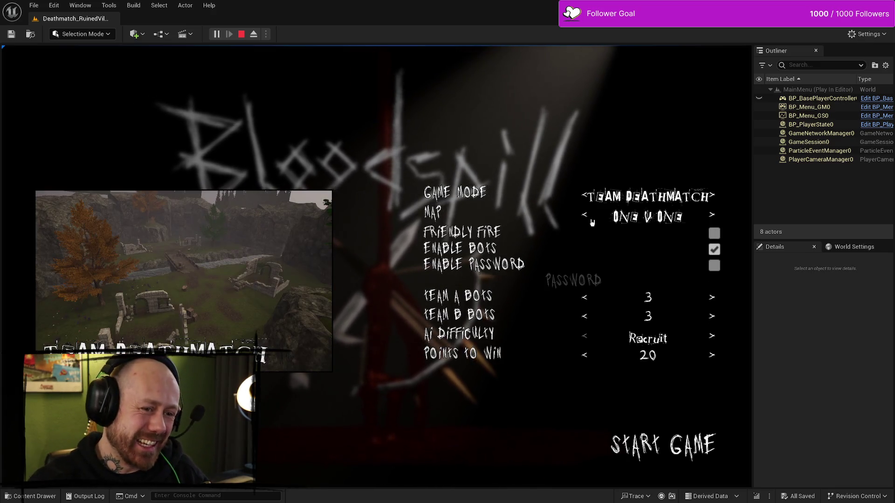
{"action": "left_click", "coordinate": [584, 317]}
{"action": "left_click", "coordinate": [584, 316]}
{"action": "left_click", "coordinate": [584, 298]}
{"action": "left_click", "coordinate": [584, 298]}
{"action": "left_click", "coordinate": [584, 297]}
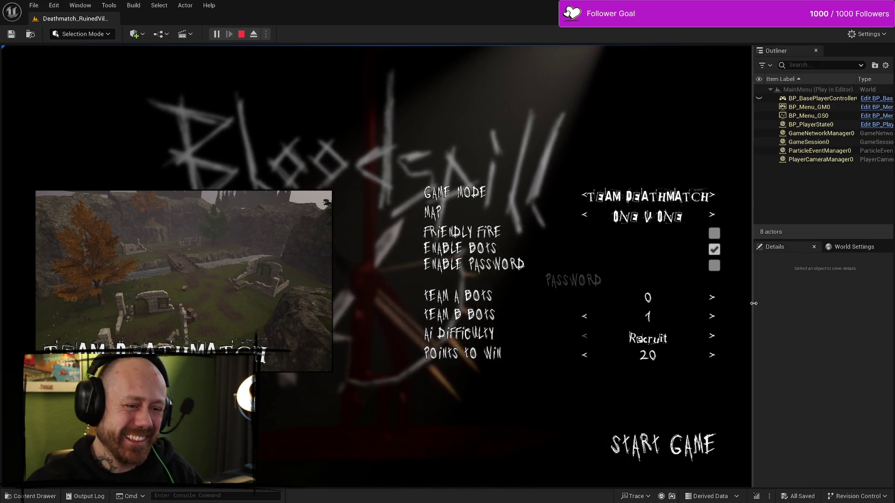
{"action": "left_click", "coordinate": [711, 297]}
{"action": "left_click", "coordinate": [712, 315]}
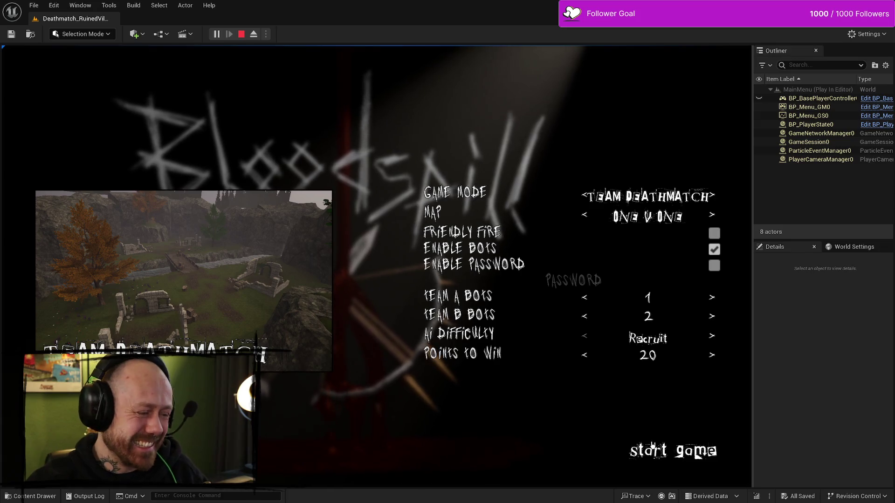
{"action": "left_click", "coordinate": [583, 357]}
{"action": "left_click", "coordinate": [584, 357]}
{"action": "left_click", "coordinate": [583, 357]}
{"action": "left_click", "coordinate": [584, 357]}
{"action": "left_click", "coordinate": [584, 357]}
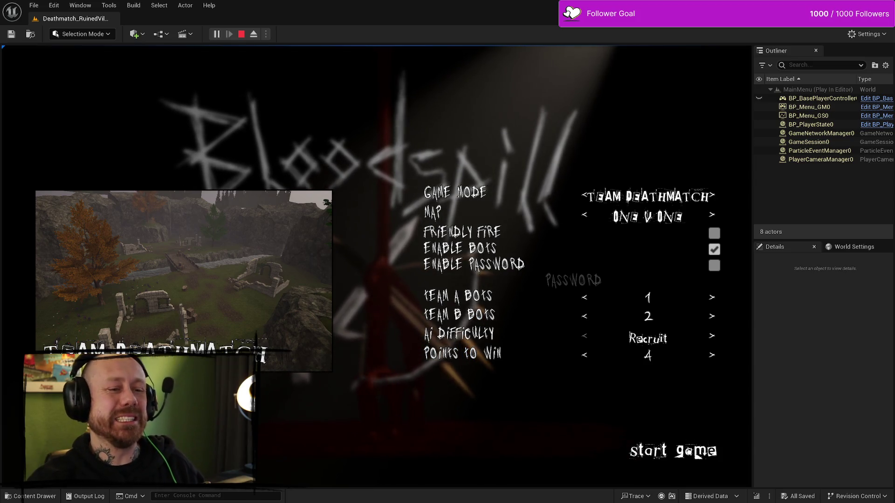
{"action": "left_click", "coordinate": [689, 451]}
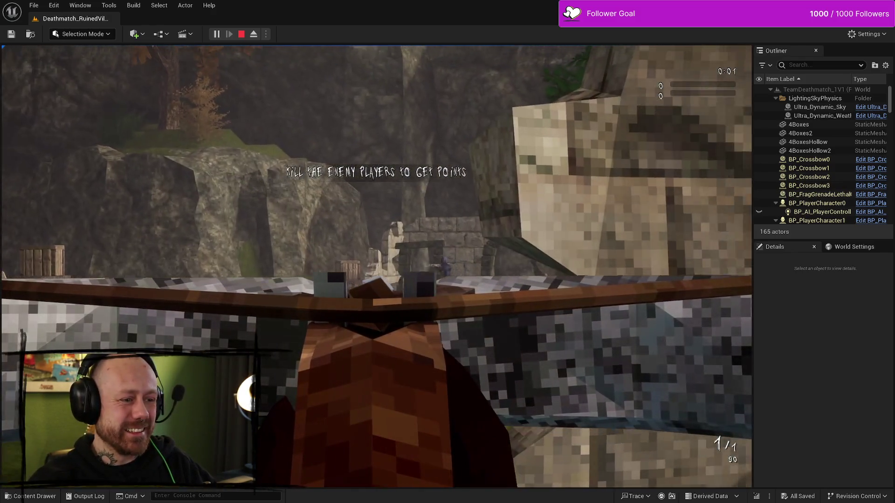
Shoot enemies with the crossbow, checking scores with Tab, until red wins 4–2.
{"action": "left_click", "coordinate": [376, 266]}
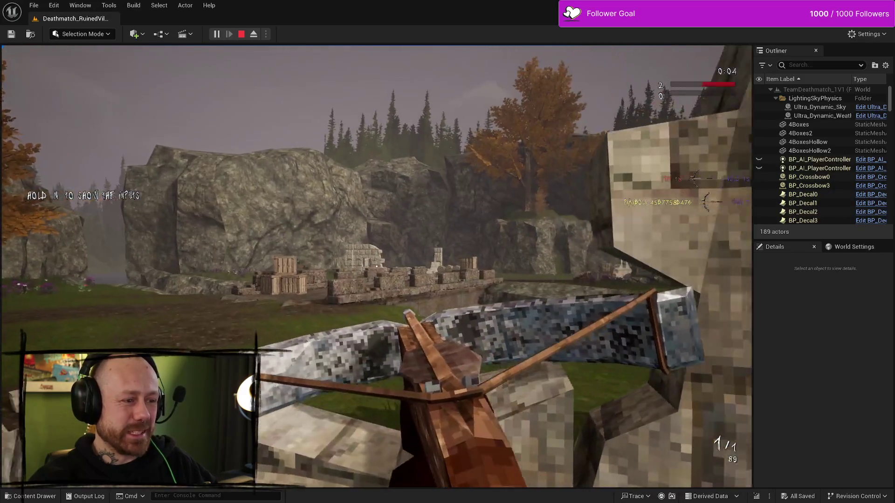
{"action": "key", "text": "Tab"}
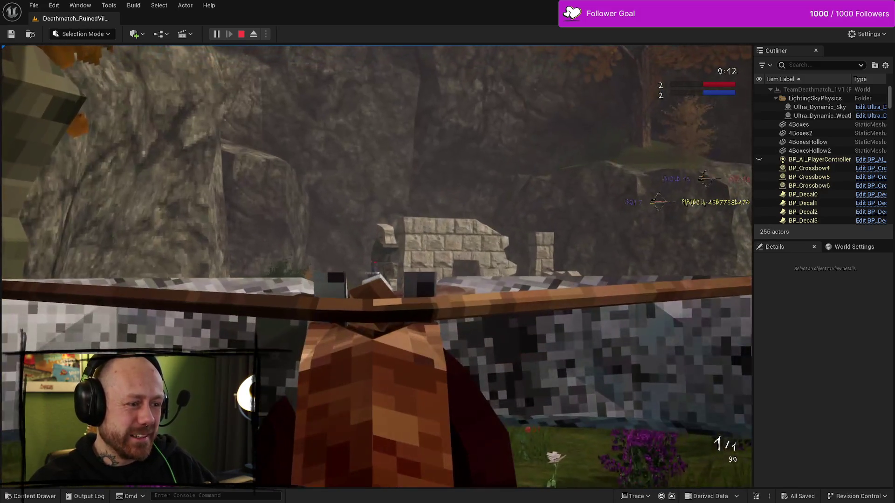
{"action": "left_click", "coordinate": [376, 266]}
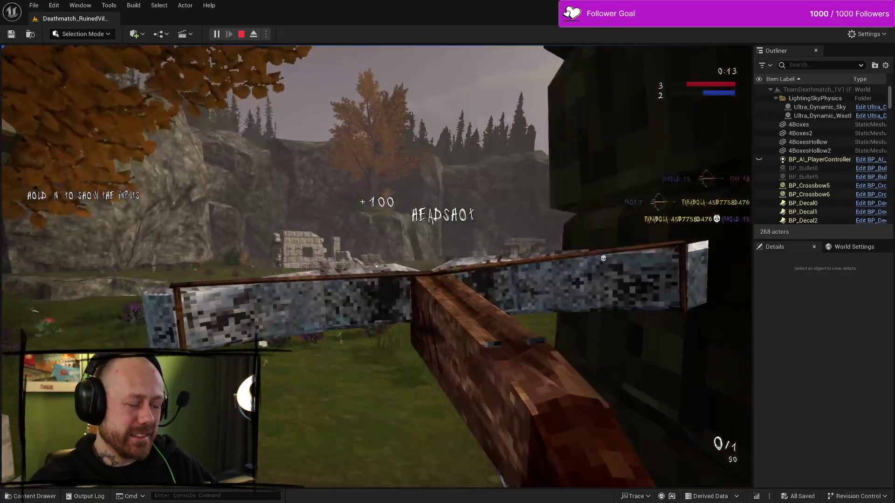
{"action": "key", "text": "w"}
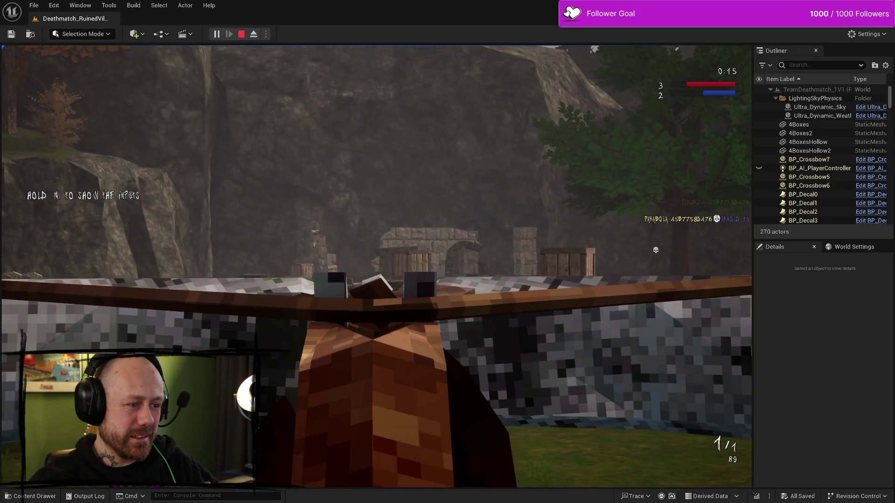
{"action": "left_click", "coordinate": [376, 266]}
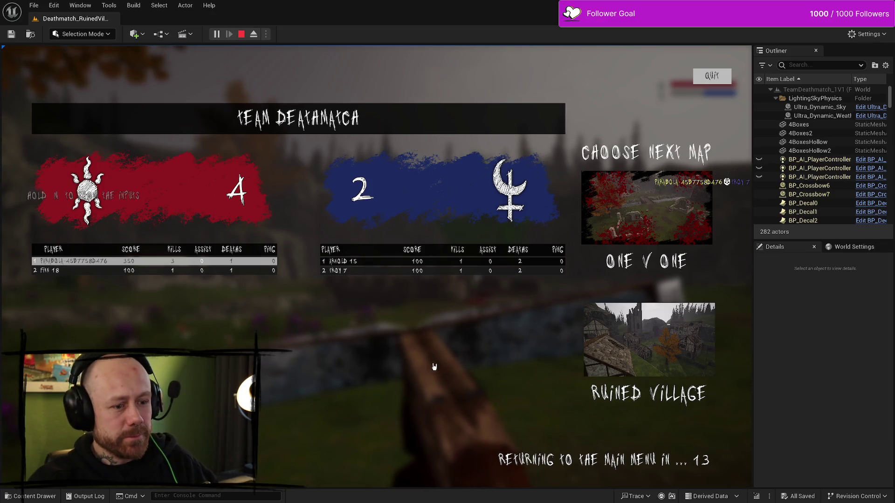
Vote for Ruined Village, widen the Outliner panel, and stop the play session.
{"action": "left_click", "coordinate": [601, 349]}
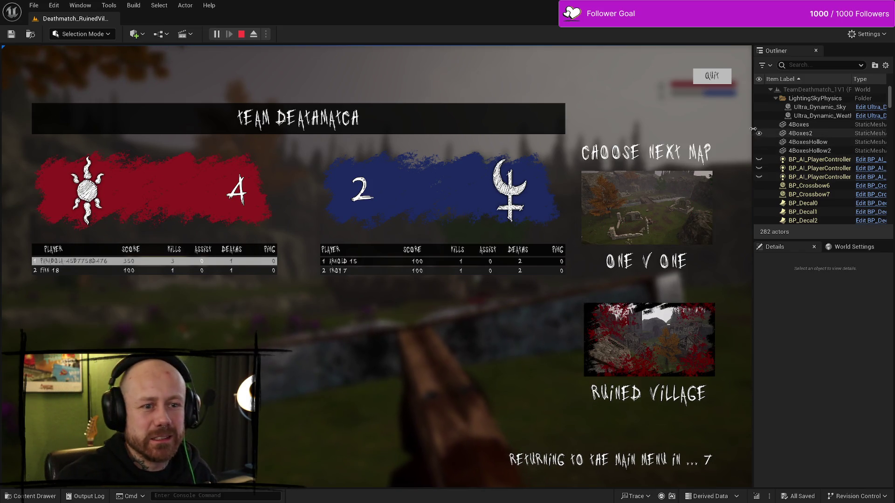
{"action": "mouse_move", "coordinate": [752, 131]}
{"action": "left_mouse_down"}
{"action": "mouse_move", "coordinate": [72, 140]}
{"action": "mouse_move", "coordinate": [883, 159]}
{"action": "mouse_move", "coordinate": [501, 159]}
{"action": "mouse_move", "coordinate": [885, 159]}
{"action": "mouse_move", "coordinate": [76, 141]}
{"action": "mouse_move", "coordinate": [754, 149]}
{"action": "left_mouse_up"}
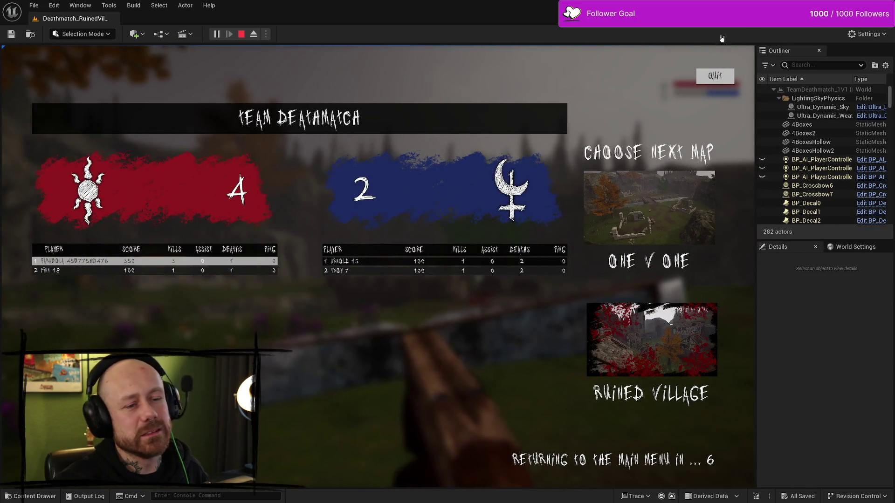
{"action": "left_click", "coordinate": [242, 34]}
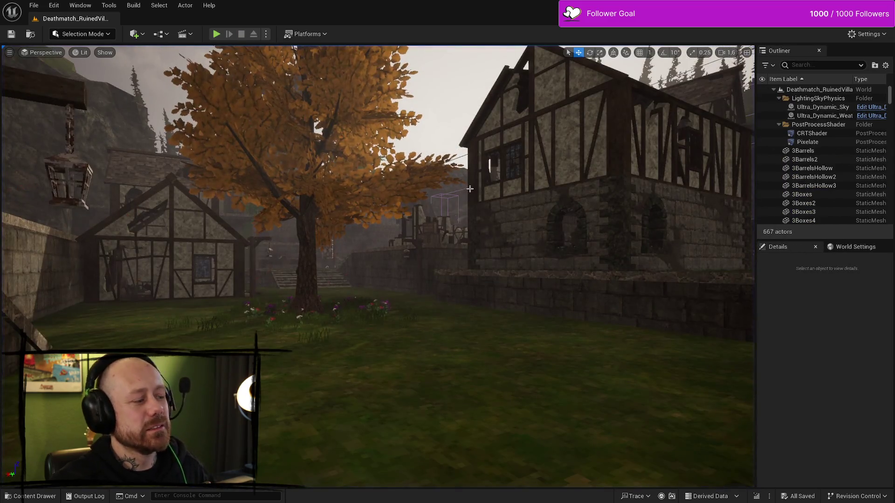
In WB_EndGameScores, adjust WB_PlayerScores' anchors, then apply the centre anchor preset.
{"action": "key", "text": "ctrl+space"}
{"action": "double_click", "coordinate": [185, 286]}
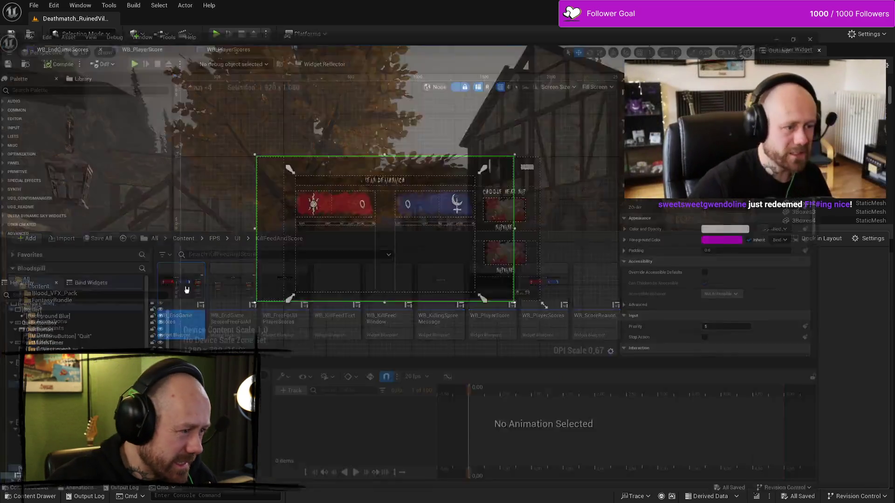
{"action": "left_click_drag", "start_coordinate": [530, 292], "coordinate": [567, 298]}
{"action": "mouse_move", "coordinate": [317, 151]}
{"action": "left_mouse_down"}
{"action": "mouse_move", "coordinate": [309, 136]}
{"action": "mouse_move", "coordinate": [239, 136]}
{"action": "mouse_move", "coordinate": [251, 120]}
{"action": "left_mouse_up"}
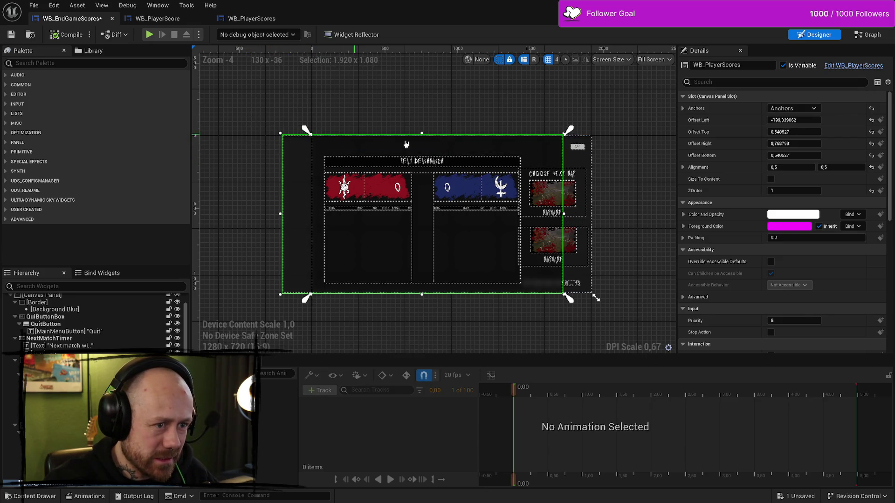
{"action": "left_click_drag", "start_coordinate": [569, 131], "coordinate": [526, 133]}
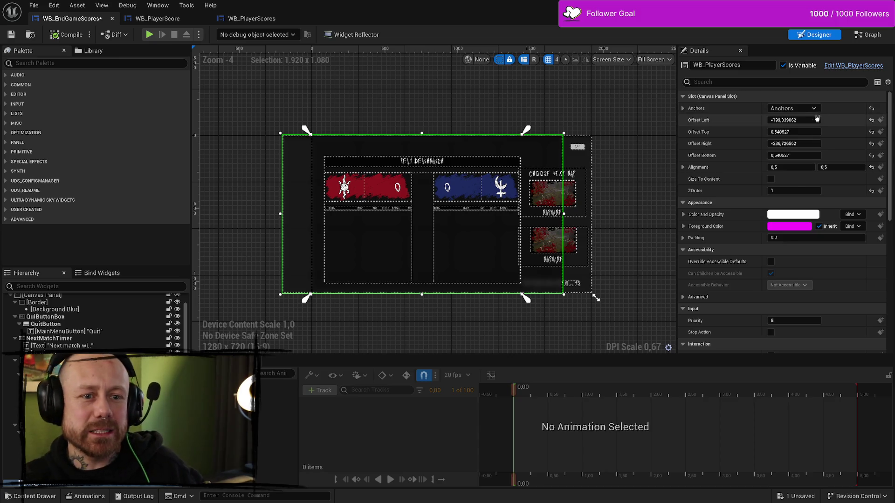
{"action": "left_click", "coordinate": [791, 108]}
{"action": "left_click", "coordinate": [813, 159]}
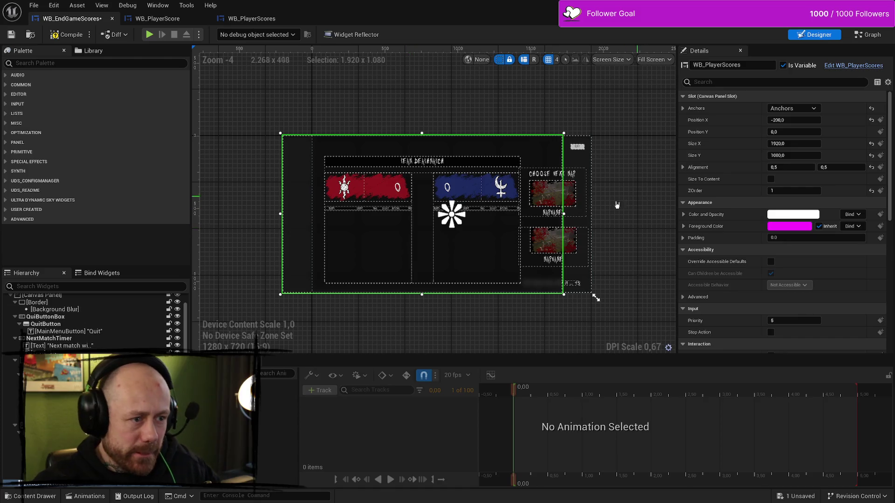
Reselect WB_PlayerScores and undo an accidental nudge to its Position X.
{"action": "left_click", "coordinate": [551, 317]}
{"action": "left_click", "coordinate": [313, 260]}
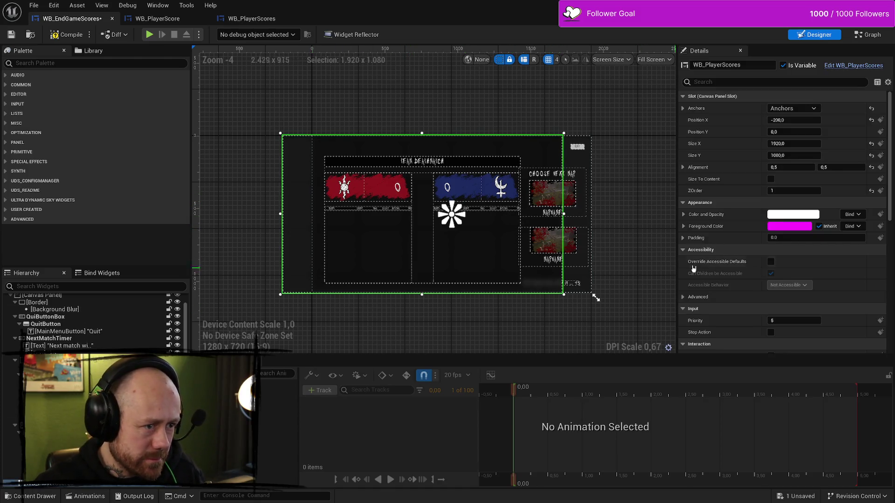
{"action": "left_click_drag", "start_coordinate": [792, 120], "coordinate": [783, 120]}
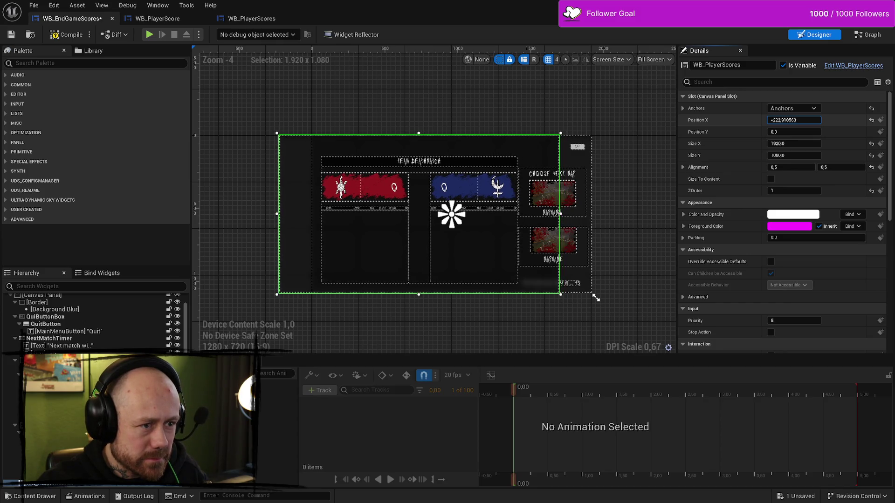
{"action": "key", "text": "ctrl+z"}
{"action": "left_click", "coordinate": [806, 155]}
Set WB_PlayerScores' Size Y to 900 and compile the widget.
{"action": "type", "text": "900"}
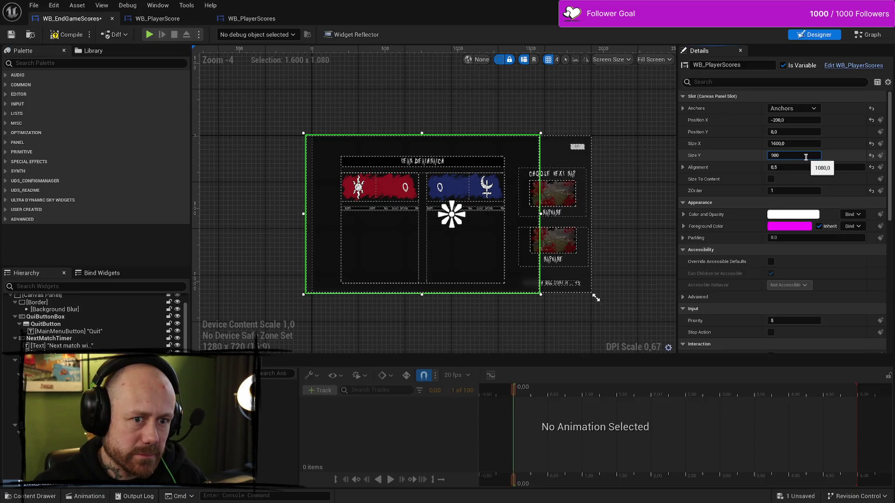
{"action": "key", "text": "Return"}
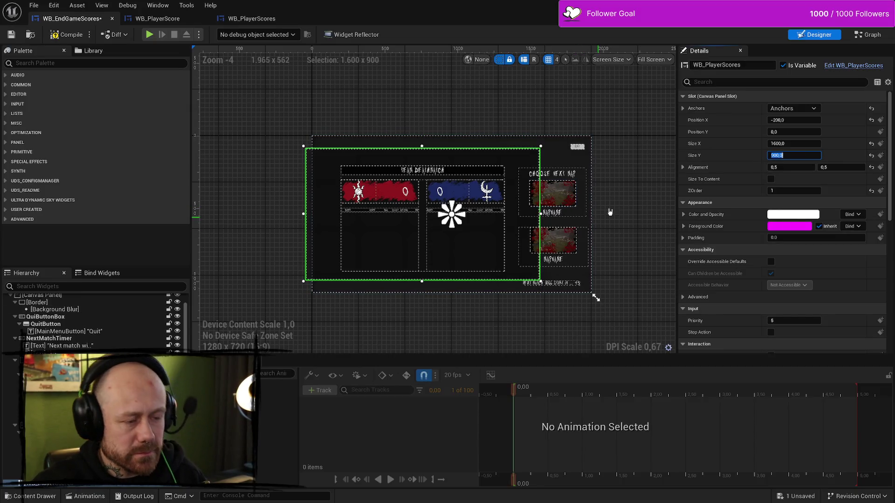
{"action": "left_click", "coordinate": [624, 219]}
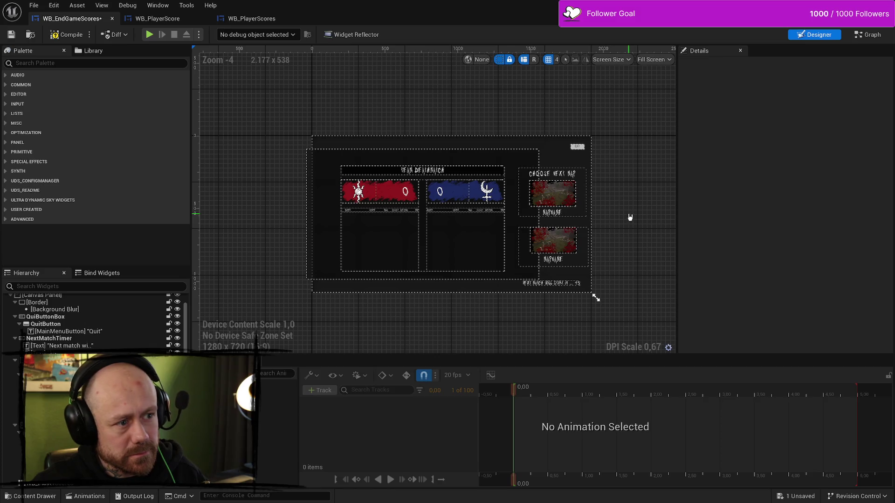
{"action": "left_click", "coordinate": [326, 164]}
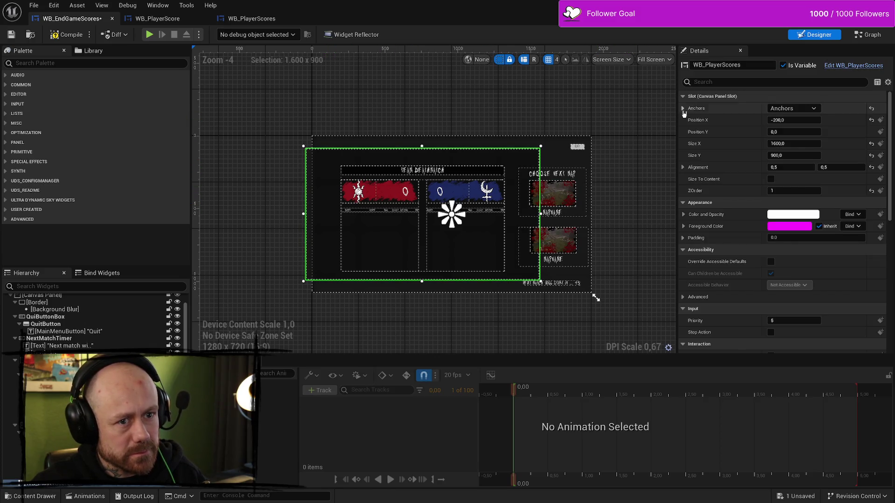
{"action": "left_click", "coordinate": [50, 39]}
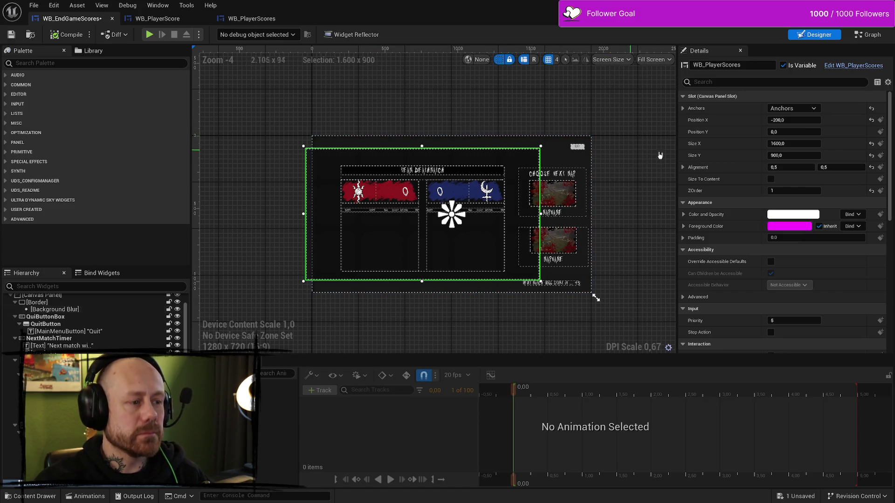
Set Position X to -215, stretch the anchors corner-to-corner, and start a playtest.
{"action": "left_click_drag", "start_coordinate": [792, 120], "coordinate": [786, 120]}
{"action": "left_click", "coordinate": [798, 120]}
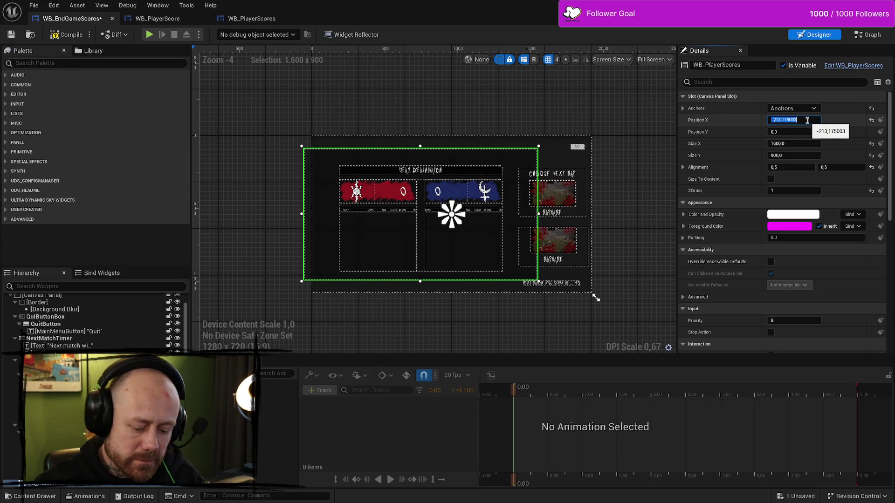
{"action": "type", "text": "5"}
{"action": "key", "text": "Return"}
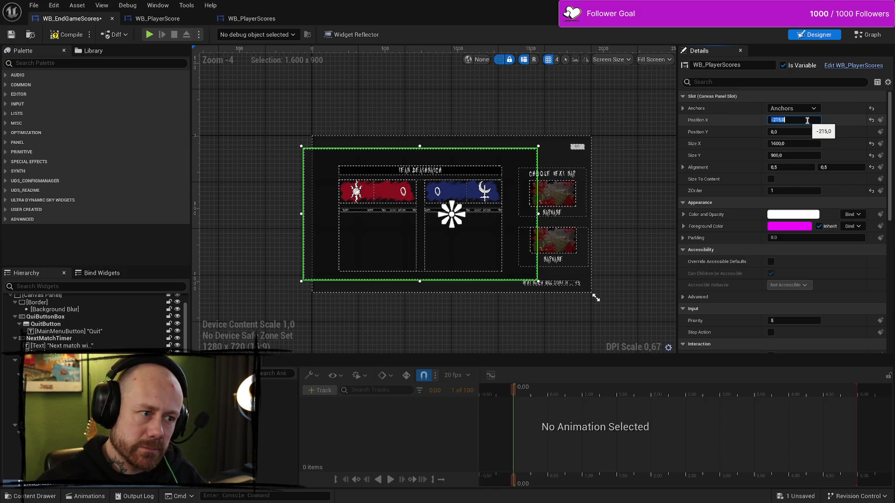
{"action": "left_click_drag", "start_coordinate": [451, 213], "coordinate": [308, 148]}
{"action": "left_click_drag", "start_coordinate": [458, 219], "coordinate": [536, 282]}
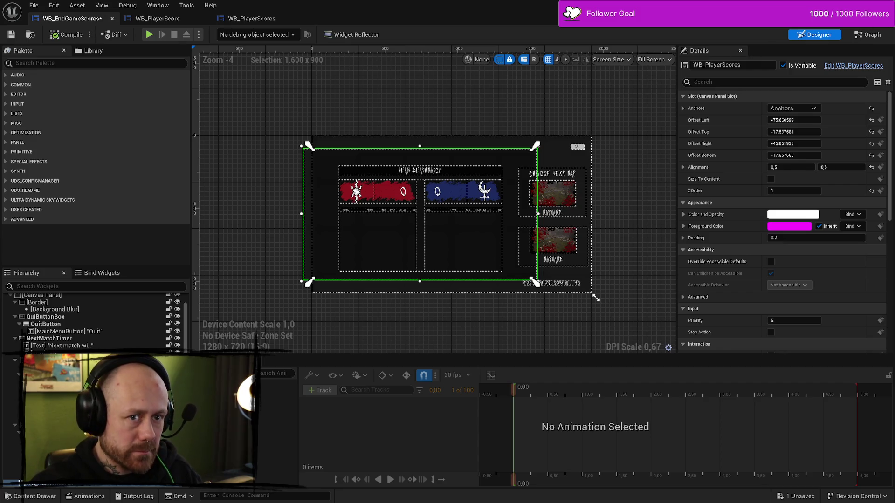
{"action": "left_click", "coordinate": [851, 6]}
{"action": "key", "text": "alt+p"}
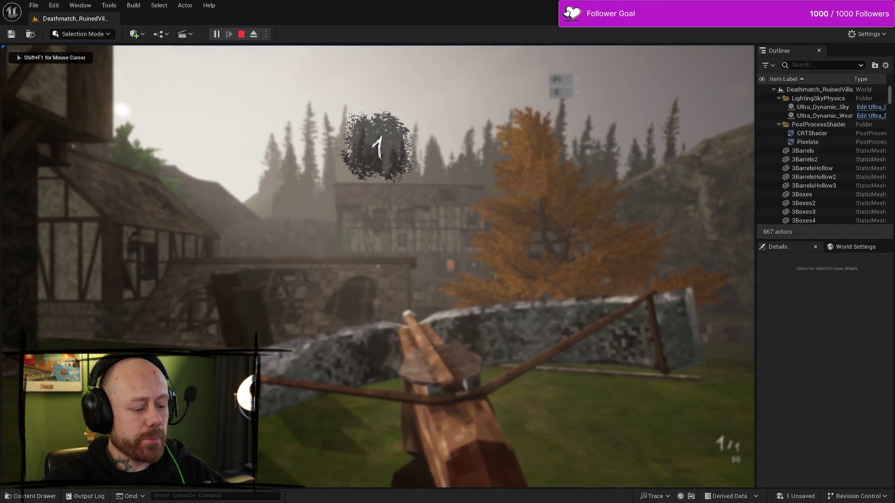
Leave the match and start a singleplayer Team Deathmatch, deploying in.
{"action": "key", "text": "Escape"}
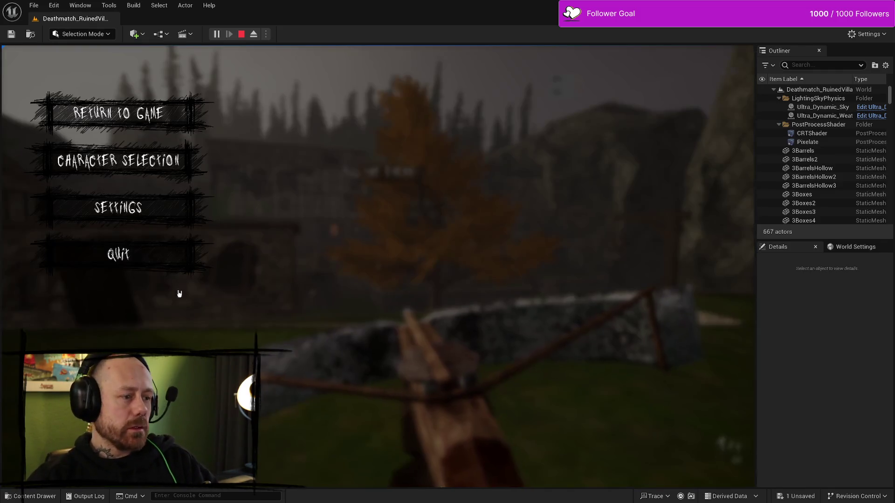
{"action": "left_click", "coordinate": [118, 253]}
{"action": "left_click", "coordinate": [280, 312]}
{"action": "left_click", "coordinate": [84, 281]}
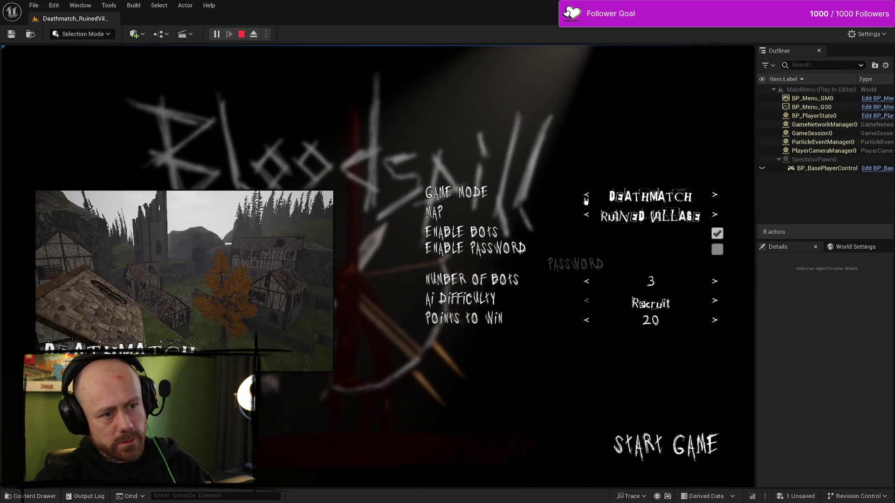
{"action": "left_click", "coordinate": [586, 195]}
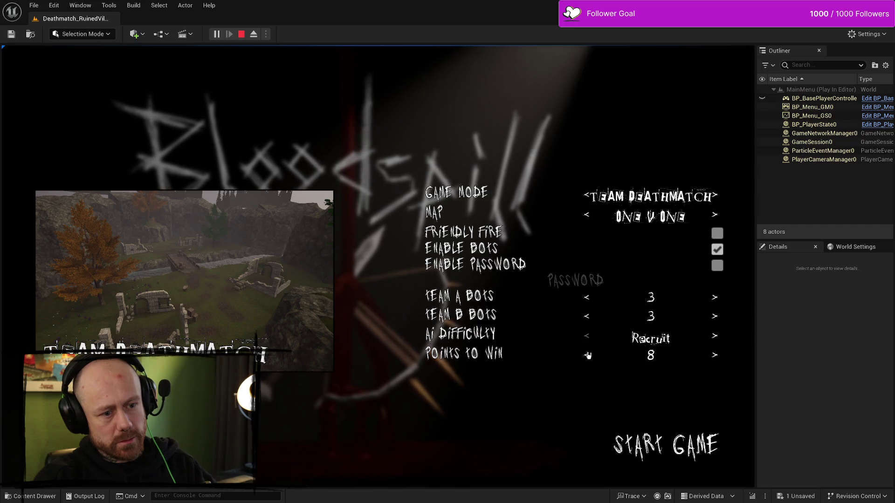
{"action": "left_click", "coordinate": [666, 445]}
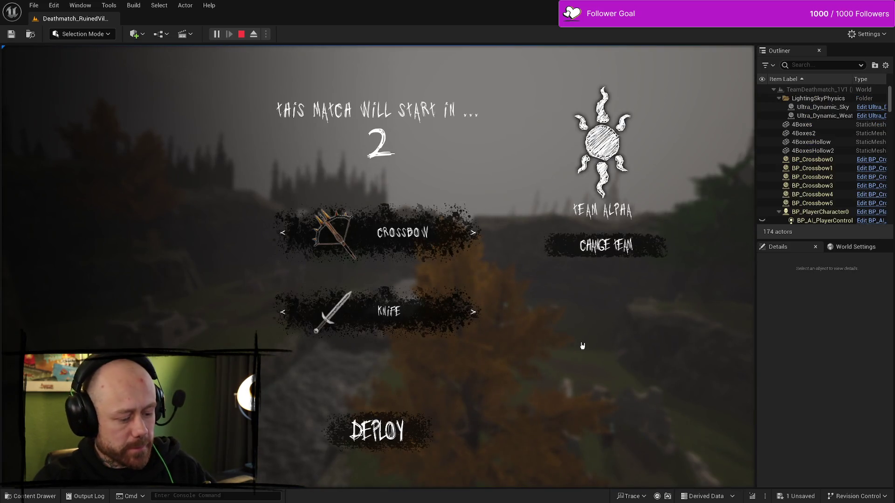
{"action": "left_click", "coordinate": [410, 434]}
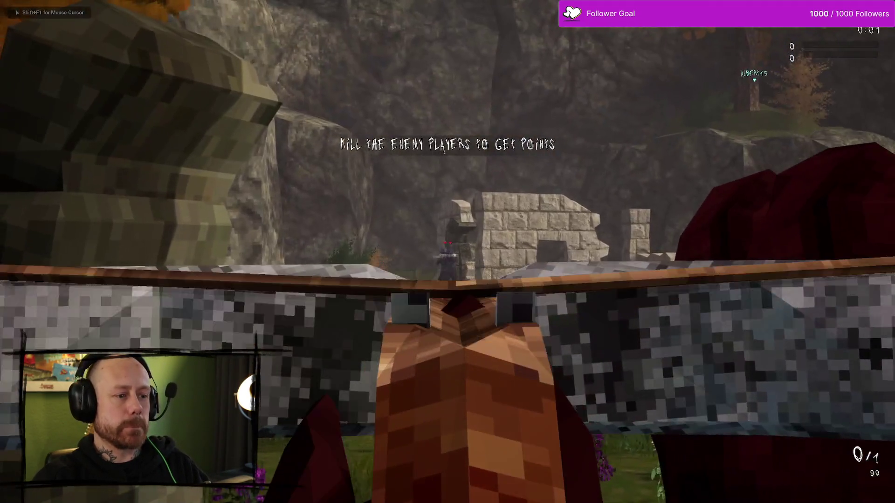
Fight with the crossbow, exiting fullscreen once, until the score reaches 2 to 2.
{"action": "left_click", "coordinate": [448, 252]}
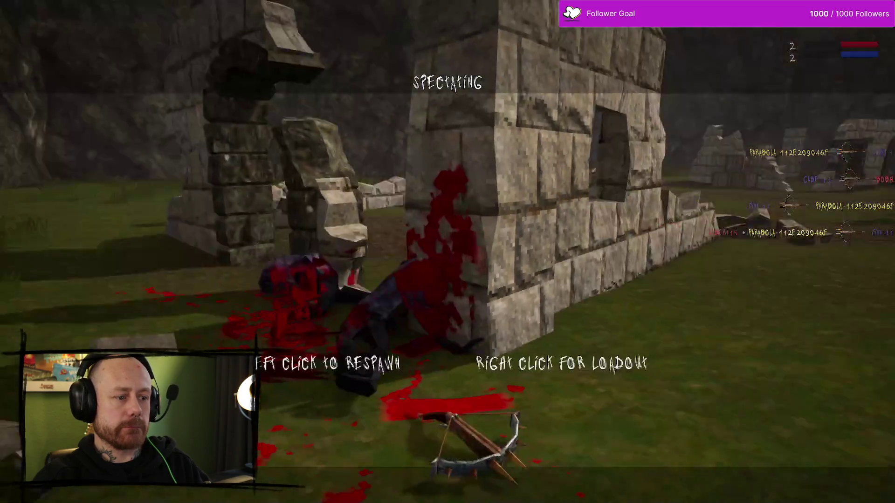
{"action": "left_click", "coordinate": [447, 252]}
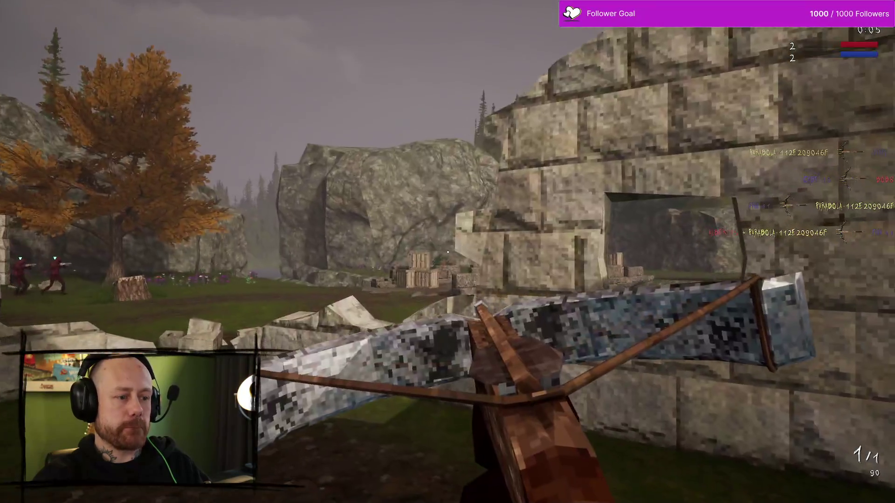
{"action": "left_click", "coordinate": [448, 252]}
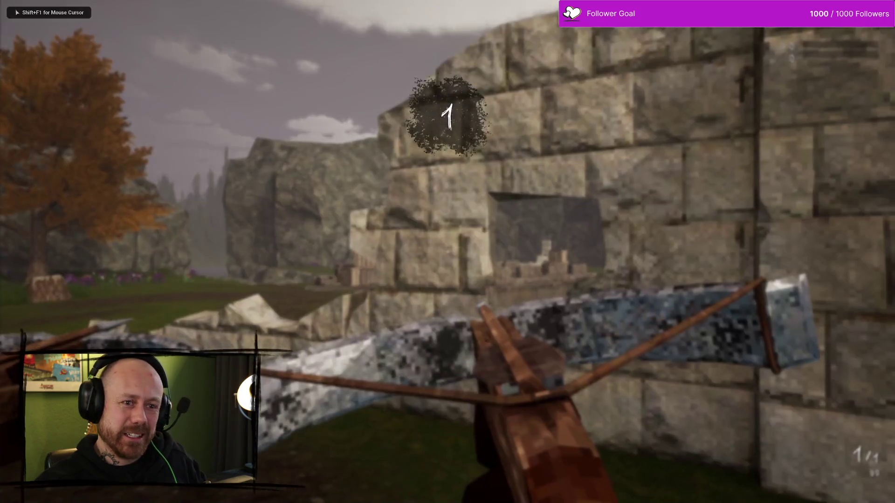
{"action": "key", "text": "F11"}
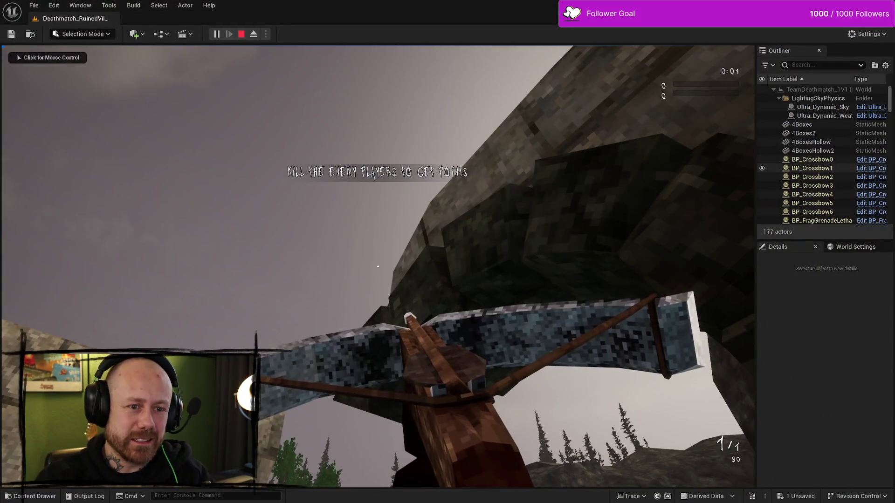
{"action": "left_click", "coordinate": [377, 266]}
{"action": "mouse_move", "coordinate": [377, 266]}
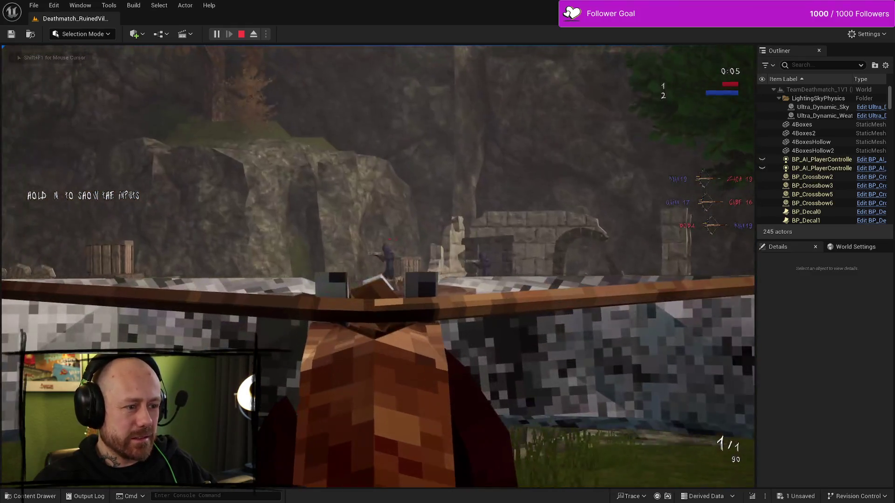
{"action": "left_click", "coordinate": [378, 266]}
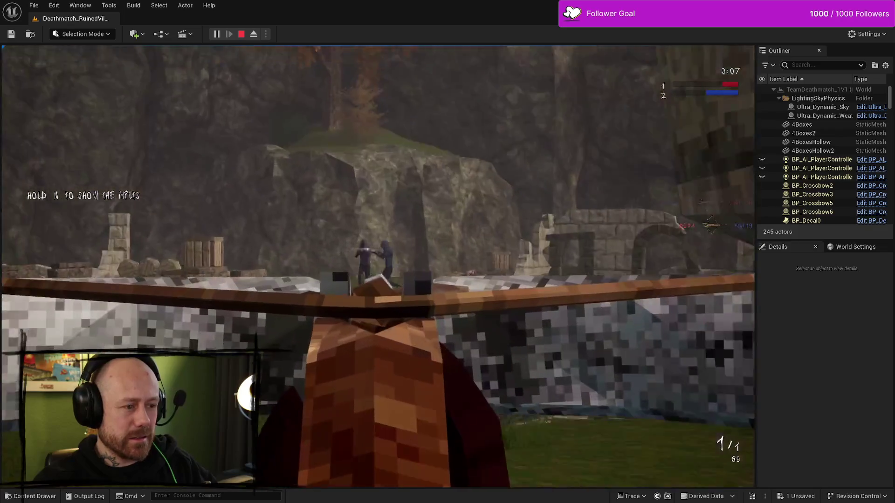
{"action": "left_click", "coordinate": [378, 267]}
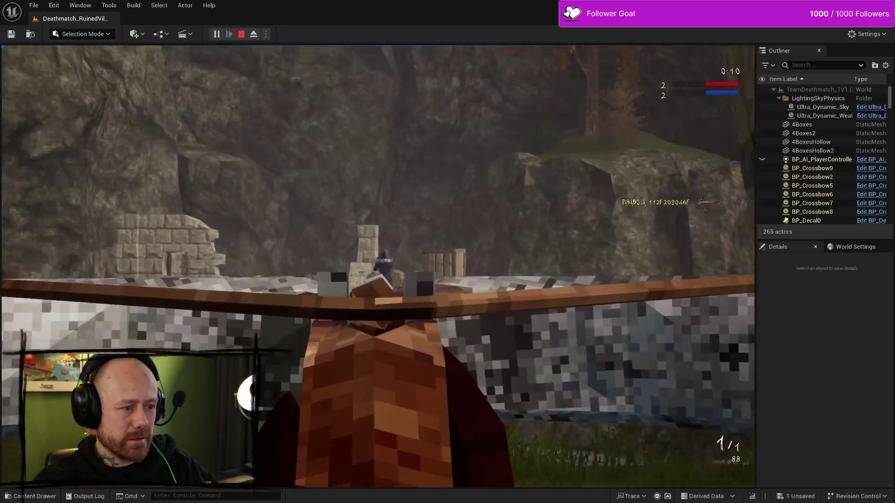
{"action": "left_click", "coordinate": [378, 266]}
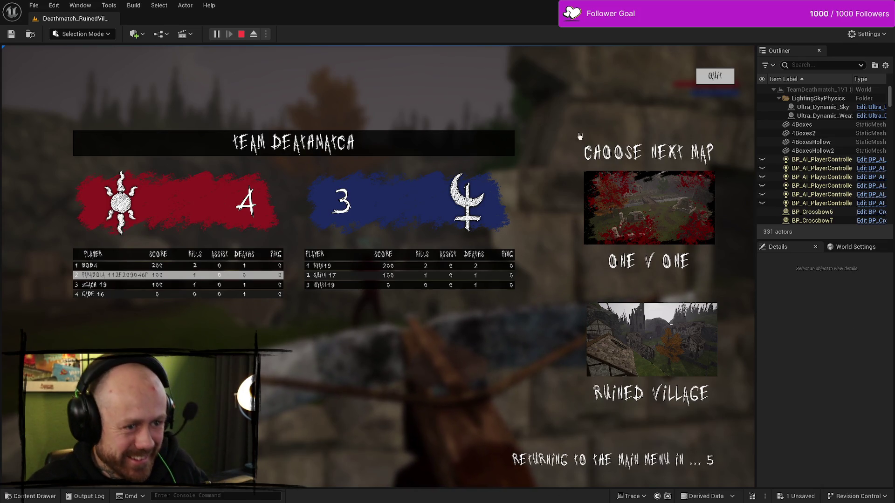
Vote for Ruined Village as the next map, then stop the play session.
{"action": "left_click", "coordinate": [678, 327]}
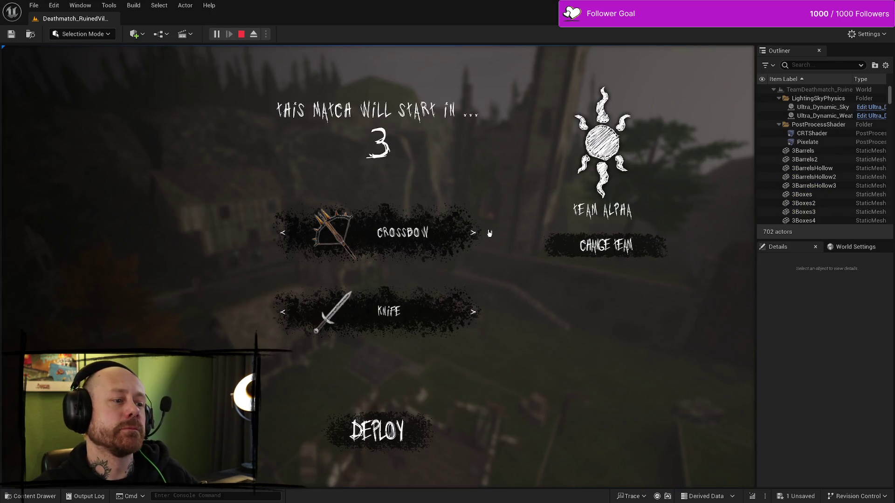
{"action": "key", "text": "Escape"}
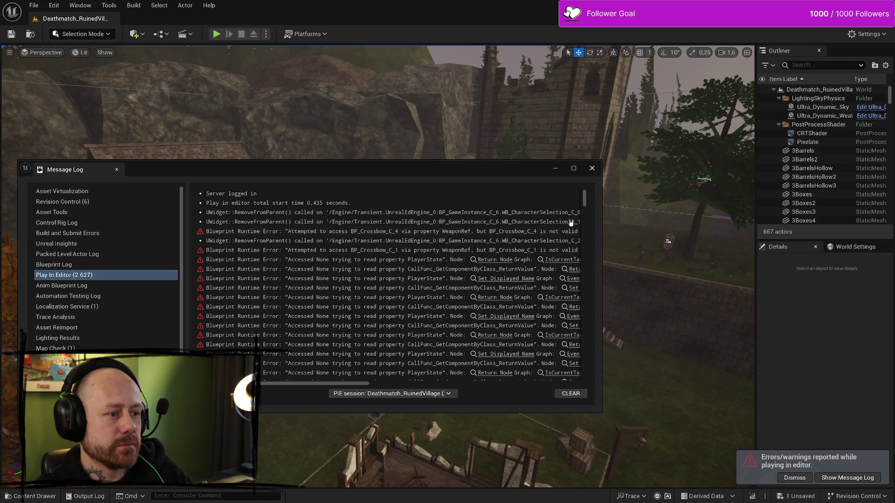
Scroll the Play In Editor errors and open IsCurrentTargetAlly in WB_Knife_Crosshair from its error link.
{"action": "left_click_drag", "start_coordinate": [354, 383], "coordinate": [432, 385]}
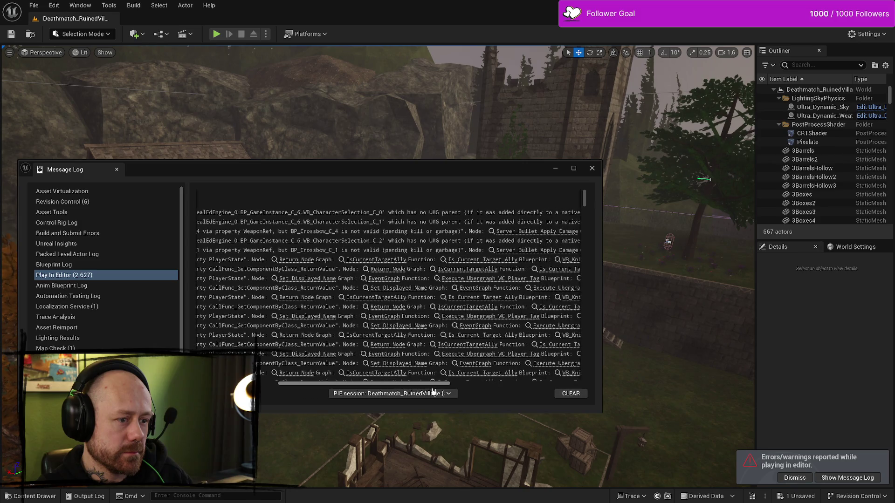
{"action": "scroll", "coordinate": [393, 292], "scroll_direction": "down", "scroll_amount": 5}
{"action": "scroll", "coordinate": [396, 290], "scroll_direction": "down", "scroll_amount": 10}
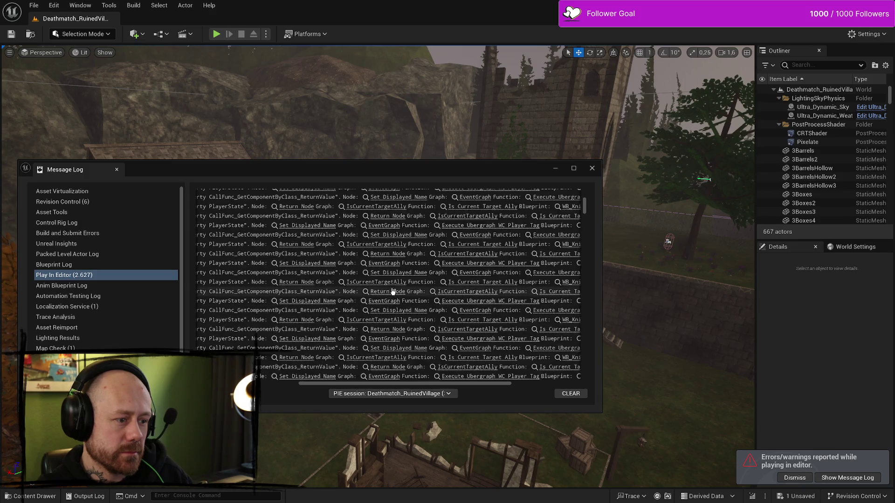
{"action": "scroll", "coordinate": [393, 291], "scroll_direction": "down", "scroll_amount": 10}
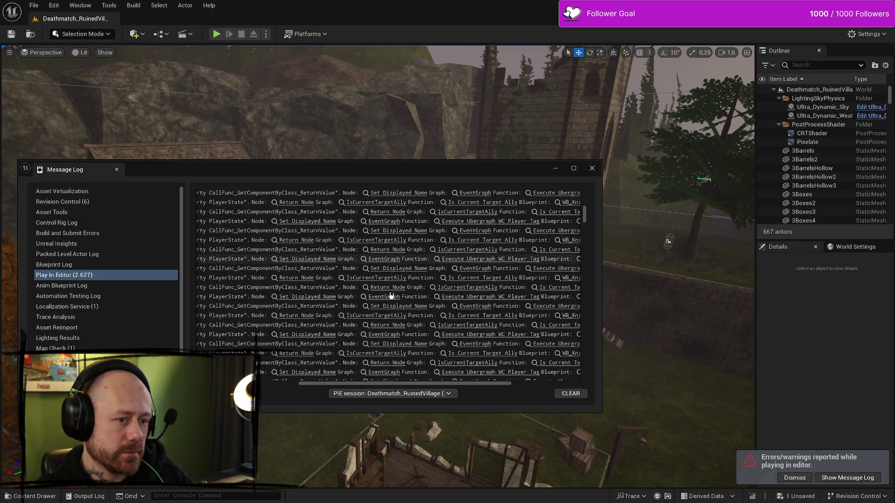
{"action": "left_click", "coordinate": [554, 376]}
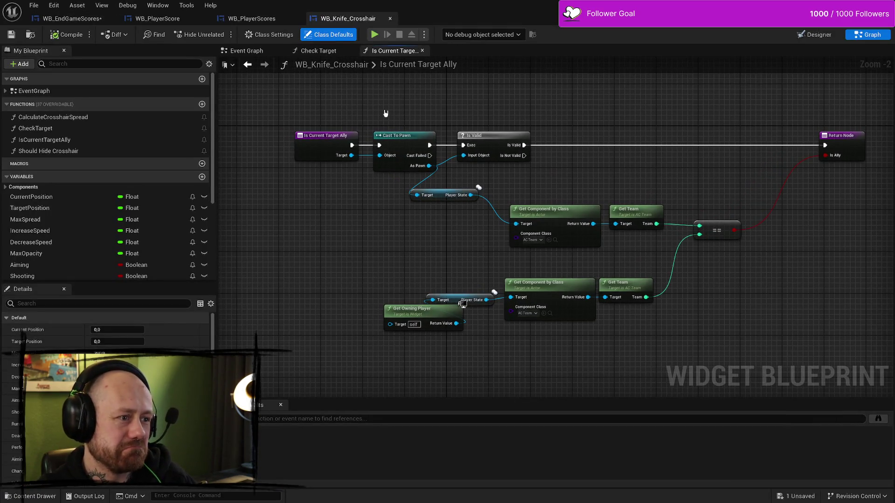
Close the WB_Knife_Crosshair tab and save all modified assets with File > Save All.
{"action": "left_click", "coordinate": [391, 19]}
{"action": "left_click", "coordinate": [33, 5]}
{"action": "left_click", "coordinate": [61, 59]}
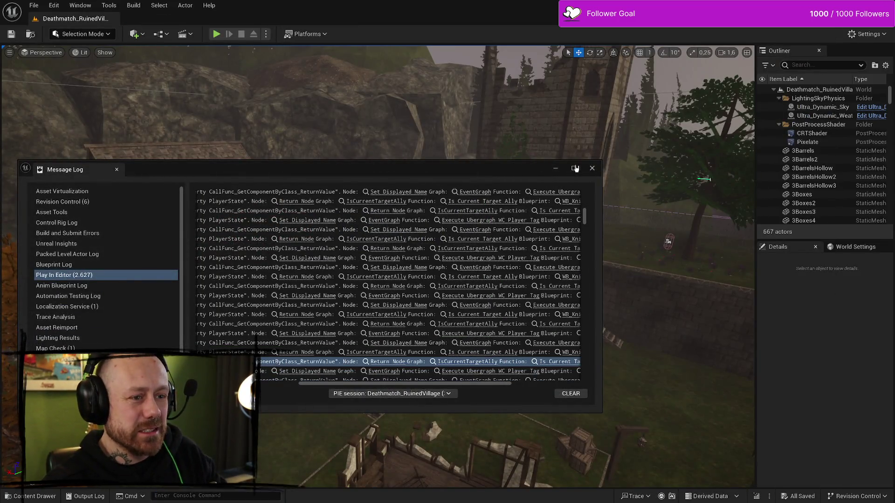
Maximize the Message Log, widen its rows, and scroll through the 2,627 PlayerState errors.
{"action": "left_click", "coordinate": [573, 168]}
{"action": "scroll", "coordinate": [601, 261], "scroll_direction": "up", "scroll_amount": 1}
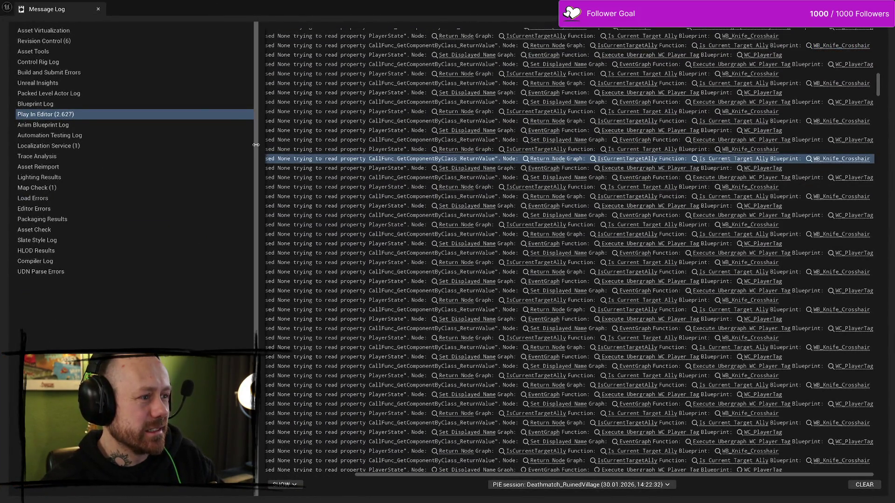
{"action": "left_click_drag", "start_coordinate": [256, 148], "coordinate": [175, 154]}
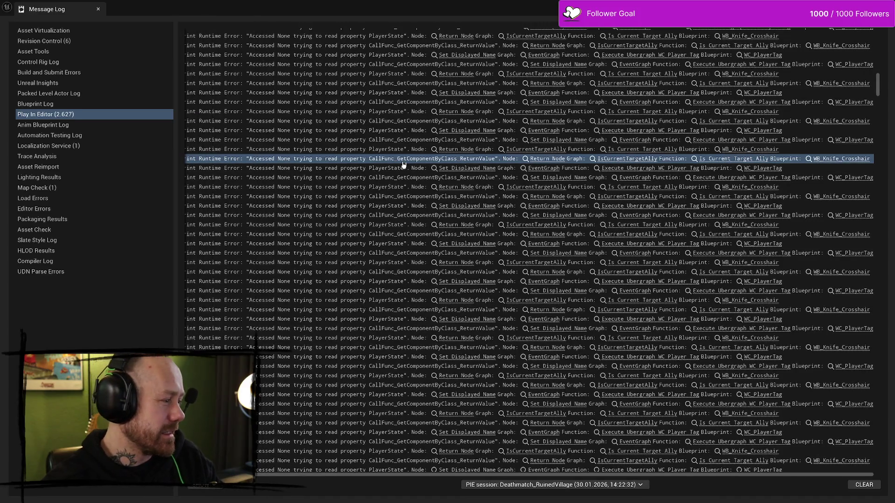
{"action": "scroll", "coordinate": [403, 164], "scroll_direction": "up", "scroll_amount": 10}
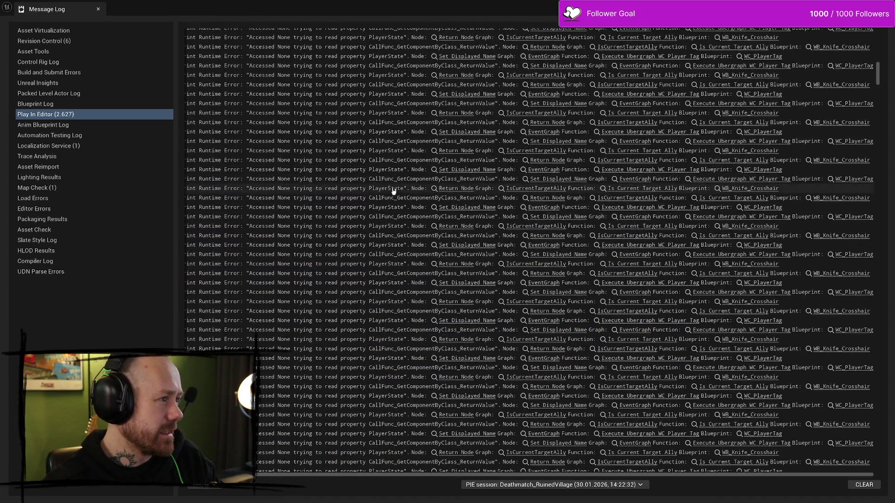
{"action": "scroll", "coordinate": [401, 189], "scroll_direction": "up", "scroll_amount": 5}
{"action": "left_click_drag", "start_coordinate": [878, 64], "coordinate": [879, 35]}
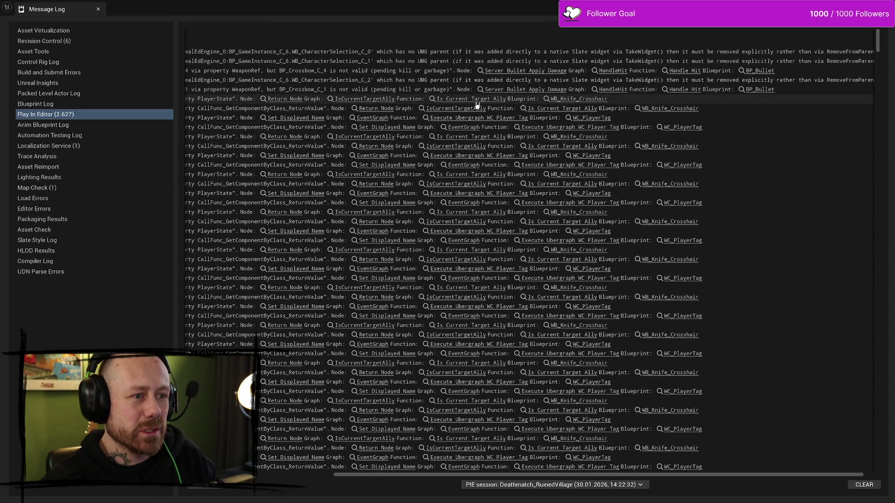
{"action": "scroll", "coordinate": [461, 205], "scroll_direction": "down", "scroll_amount": 5}
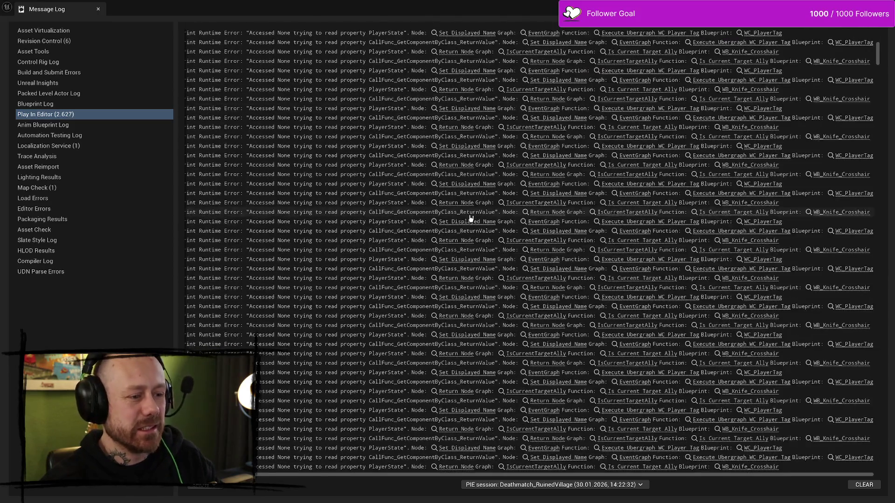
{"action": "scroll", "coordinate": [419, 200], "scroll_direction": "up", "scroll_amount": 5}
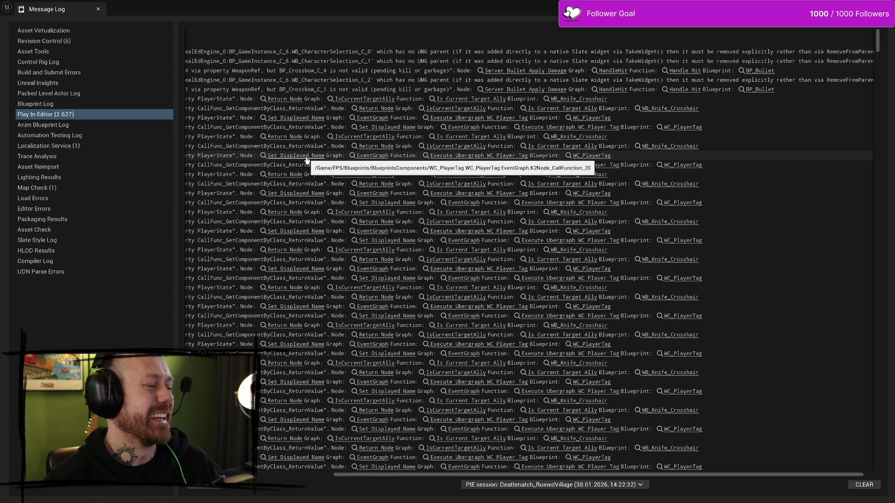
{"action": "scroll", "coordinate": [556, 214], "scroll_direction": "down", "scroll_amount": 3}
{"action": "scroll", "coordinate": [577, 266], "scroll_direction": "down", "scroll_amount": 3}
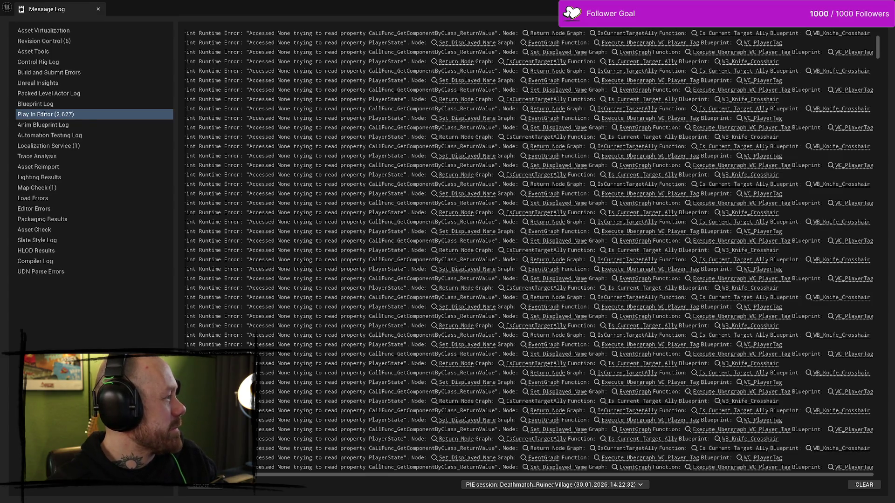
{"action": "key", "text": "alt+Tab"}
Browse the channel's Videos list and skim ahead through one Calamity devlog.
{"action": "left_click", "coordinate": [269, 257]}
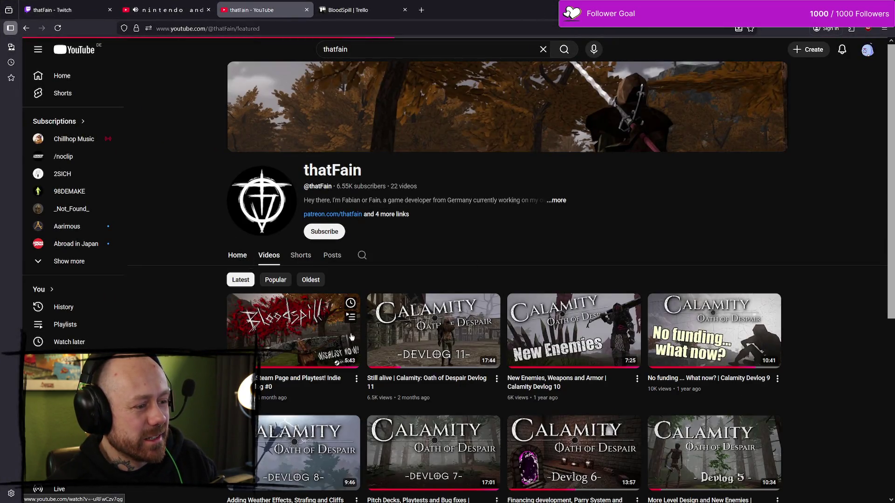
{"action": "left_click", "coordinate": [370, 316]}
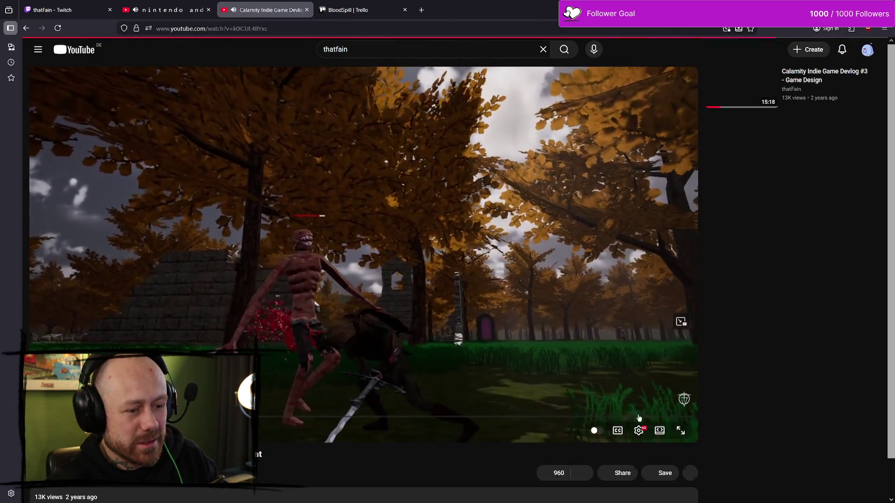
{"action": "left_click_drag", "start_coordinate": [637, 417], "coordinate": [677, 418]}
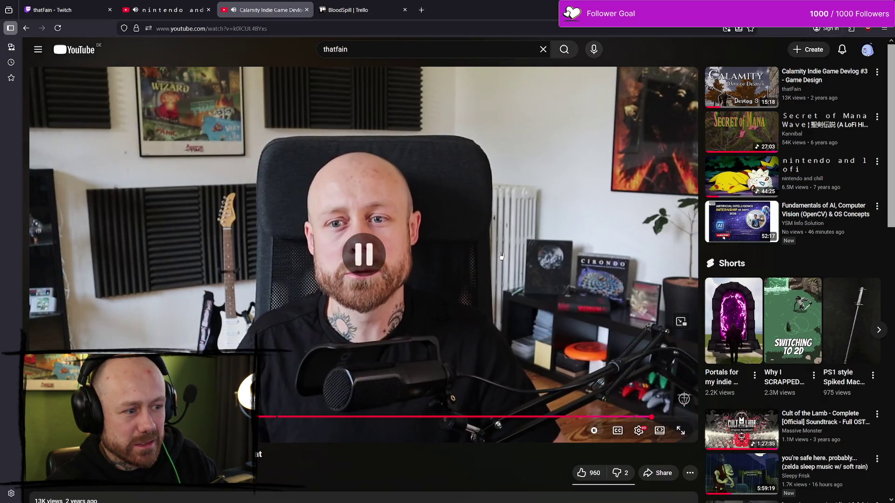
{"action": "key", "text": "alt+Left"}
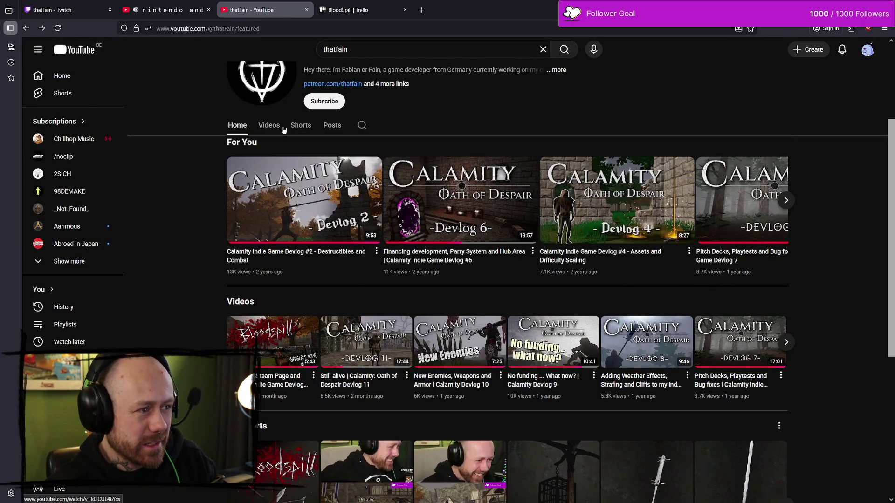
{"action": "left_click", "coordinate": [269, 124]}
{"action": "scroll", "coordinate": [539, 242], "scroll_direction": "down", "scroll_amount": 5}
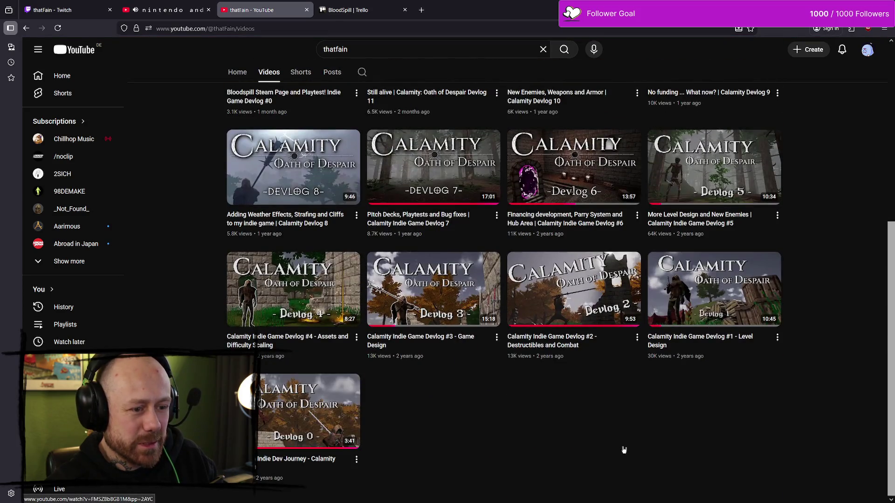
Watch the ending of Calamity Indie Game Devlog #1, then close its tab and return to Unreal.
{"action": "left_click", "coordinate": [713, 289]}
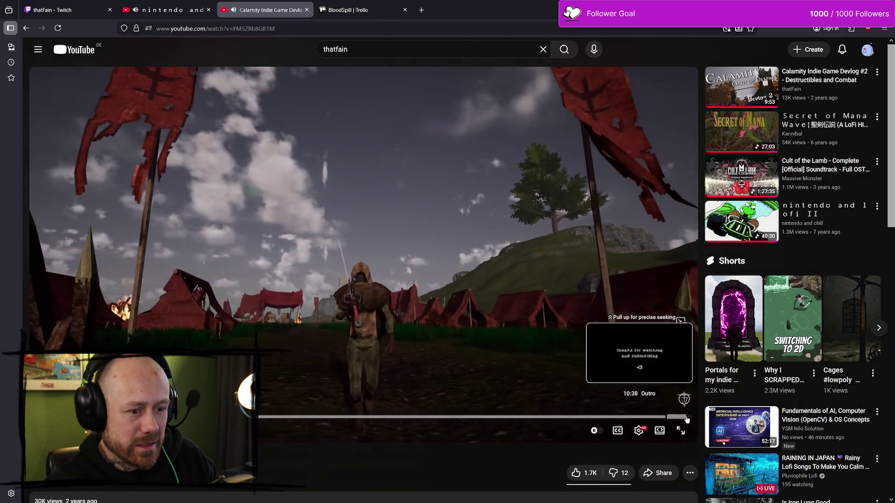
{"action": "left_click", "coordinate": [687, 419]}
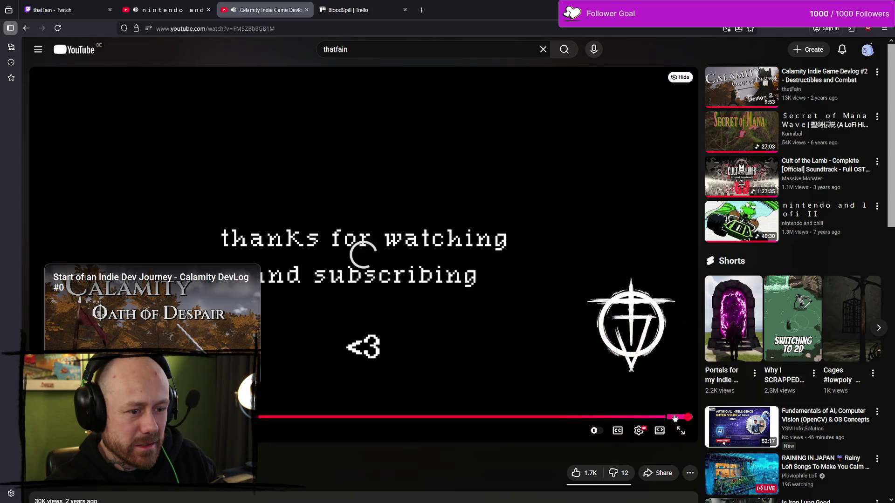
{"action": "key", "text": "Left"}
{"action": "key", "text": "Left"}
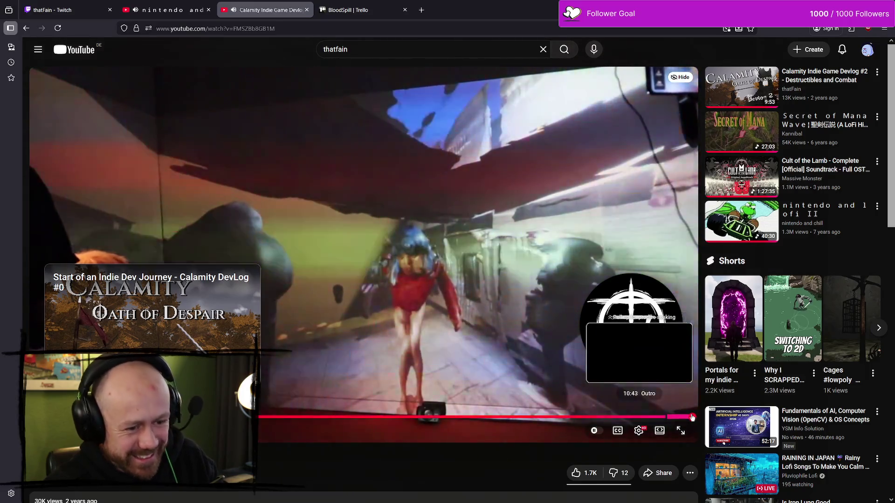
{"action": "left_click", "coordinate": [688, 418]}
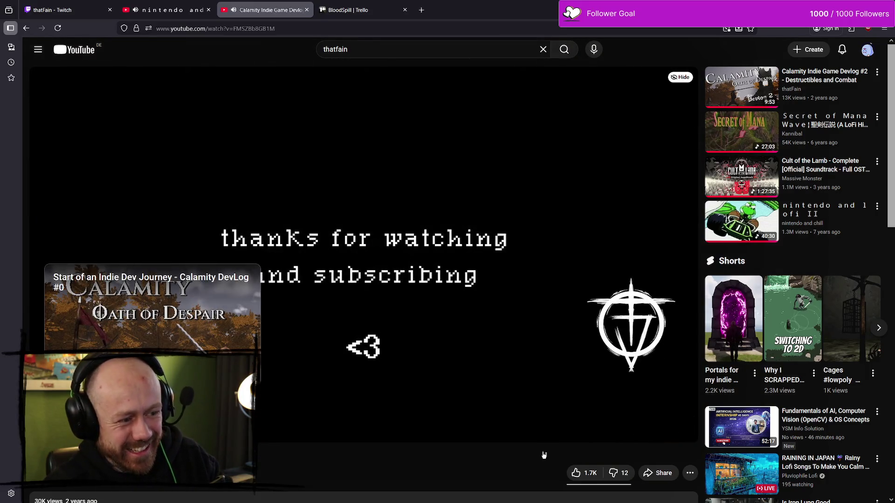
{"action": "key", "text": "Left"}
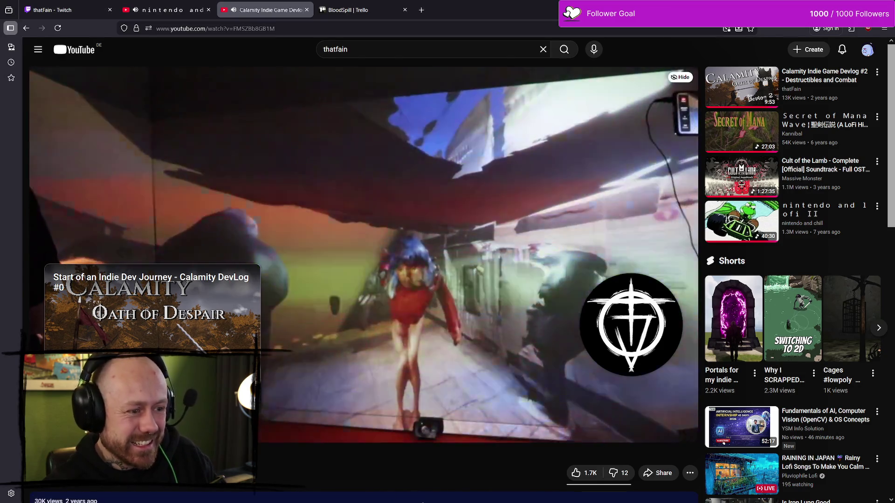
{"action": "key", "text": "Left"}
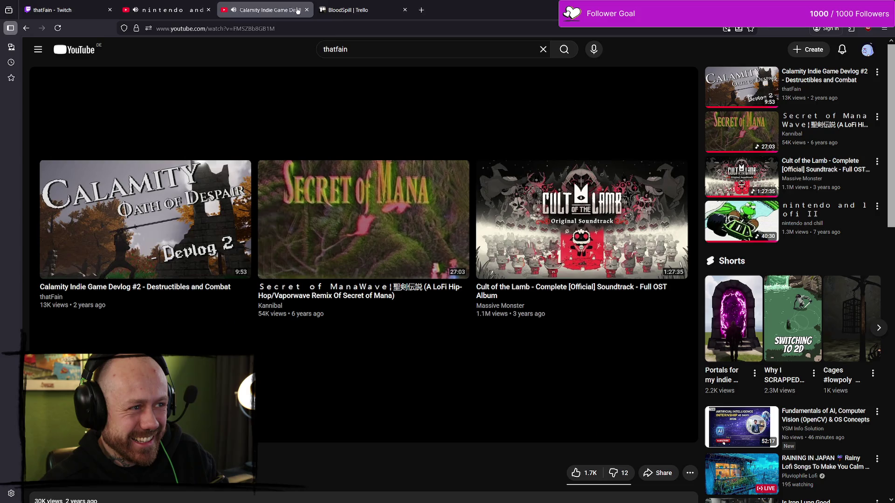
{"action": "left_click", "coordinate": [307, 9]}
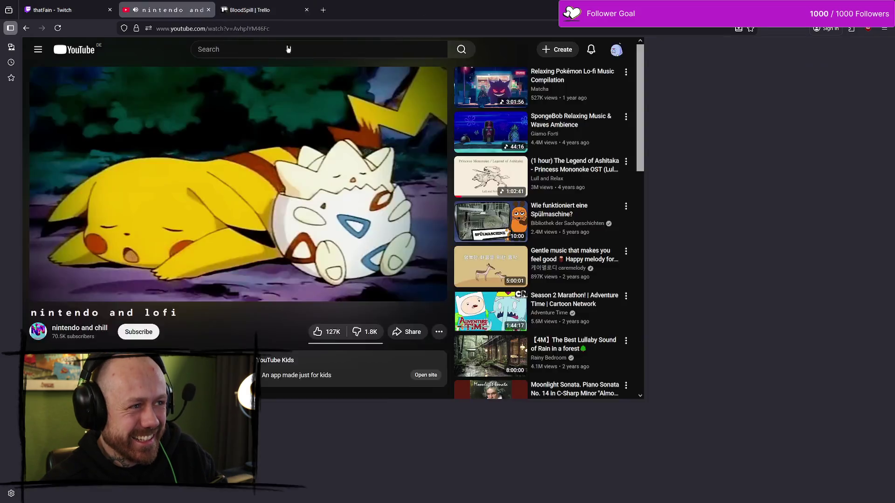
{"action": "key", "text": "alt+Tab"}
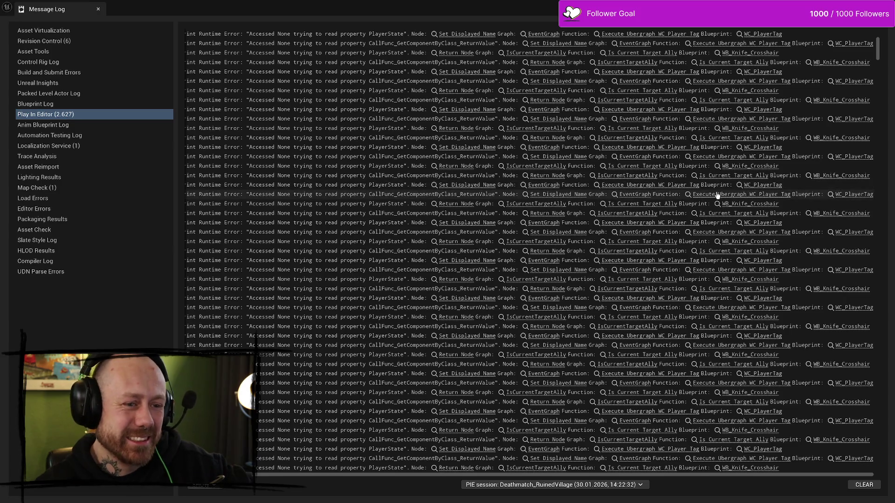
Open WC_PlayerTag's Event Graph from its link on a Message Log error row.
{"action": "left_click", "coordinate": [765, 184]}
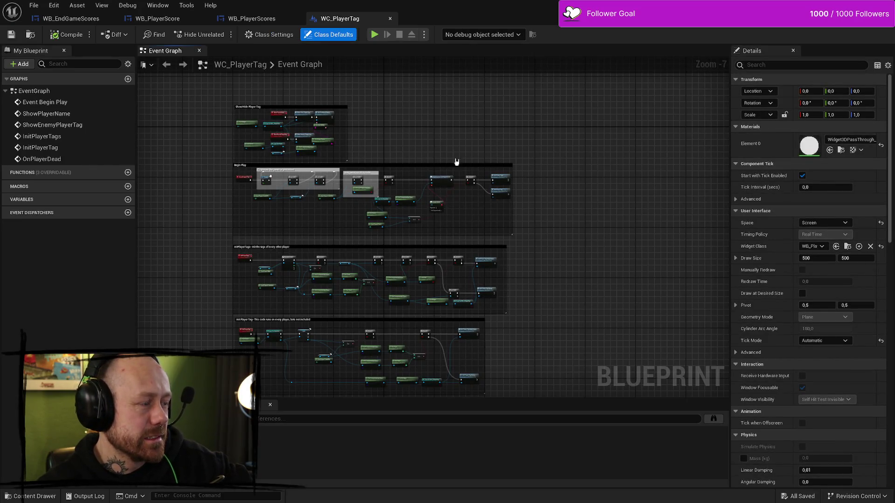
Look over WC_PlayerTag's Begin Play and InitPlayerTags groups, toggling the Content Drawer, then switch to the browser.
{"action": "scroll", "coordinate": [360, 210], "scroll_direction": "up", "scroll_amount": 5}
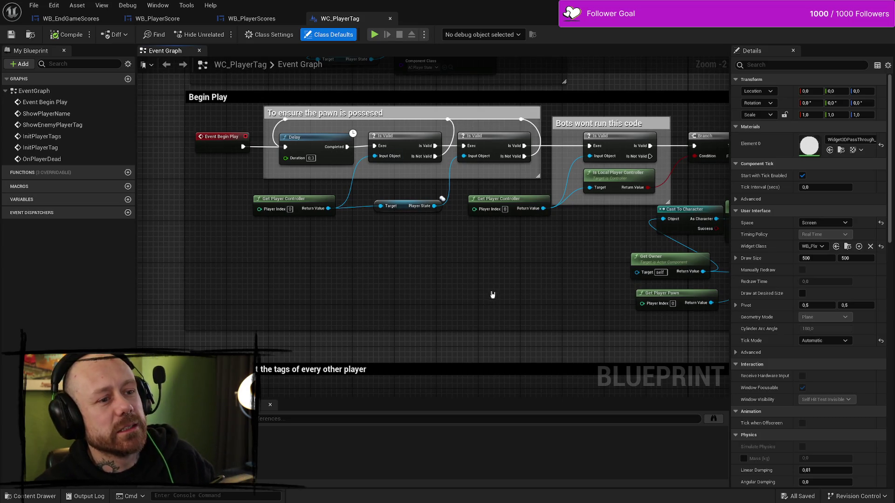
{"action": "left_click_drag", "start_coordinate": [492, 295], "coordinate": [475, 295]}
{"action": "left_click_drag", "start_coordinate": [384, 322], "coordinate": [413, 323]}
{"action": "key", "text": "ctrl+space"}
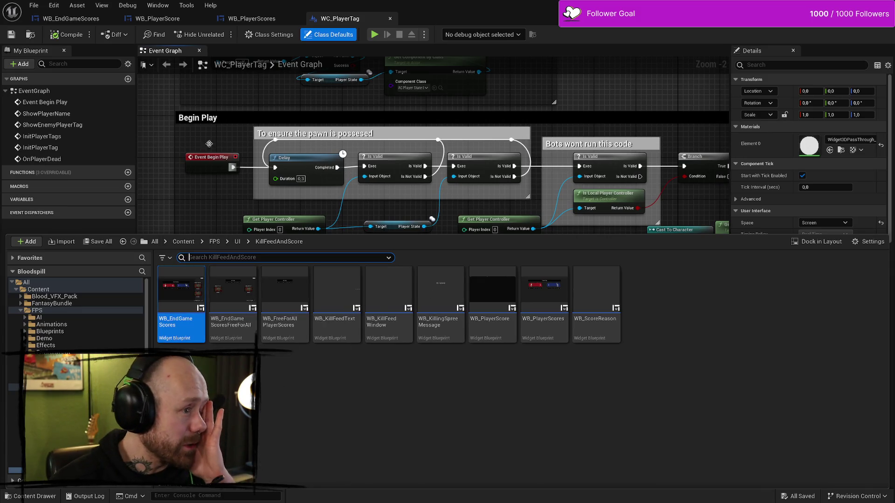
{"action": "scroll", "coordinate": [354, 149], "scroll_direction": "down", "scroll_amount": 4}
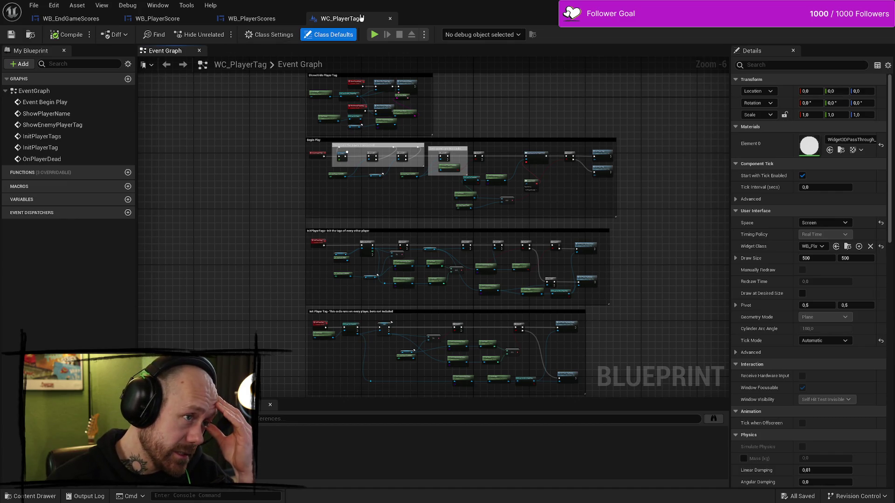
{"action": "scroll", "coordinate": [581, 124], "scroll_direction": "up", "scroll_amount": 4}
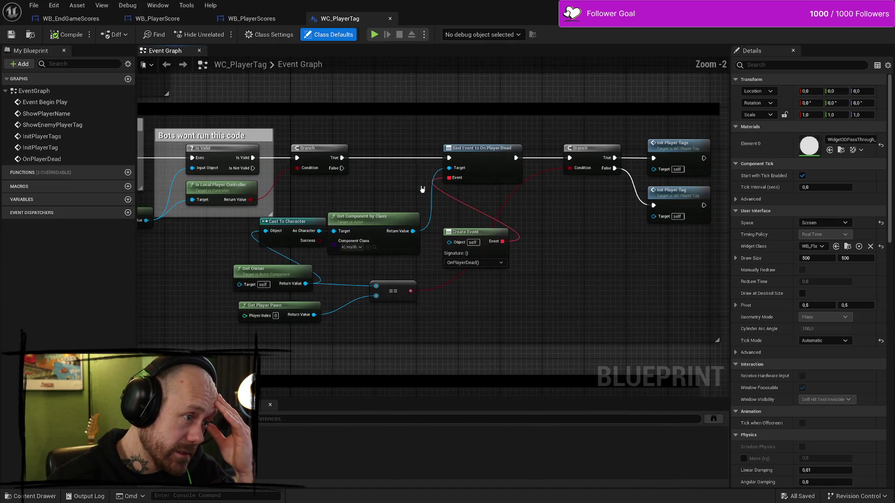
{"action": "mouse_move", "coordinate": [48, 354]}
{"action": "left_mouse_down"}
{"action": "mouse_move", "coordinate": [419, 250]}
{"action": "mouse_move", "coordinate": [430, 260]}
{"action": "mouse_move", "coordinate": [471, 221]}
{"action": "left_mouse_up"}
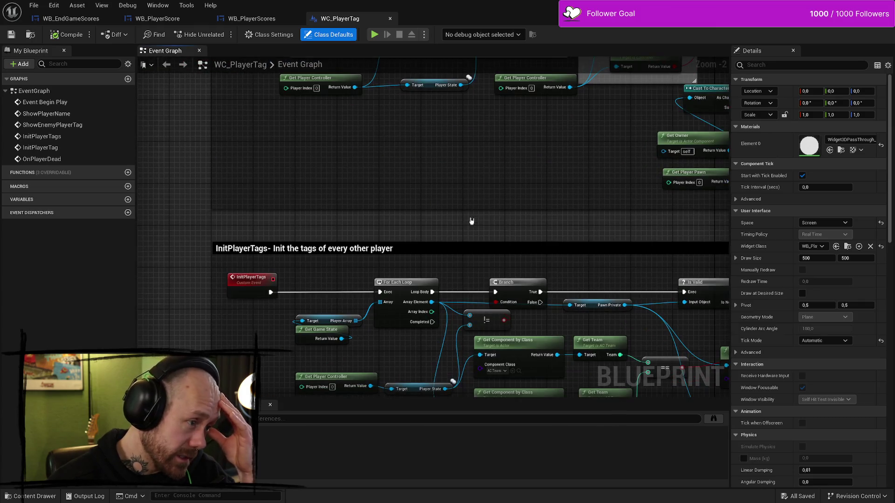
{"action": "left_click_drag", "start_coordinate": [320, 266], "coordinate": [309, 175]}
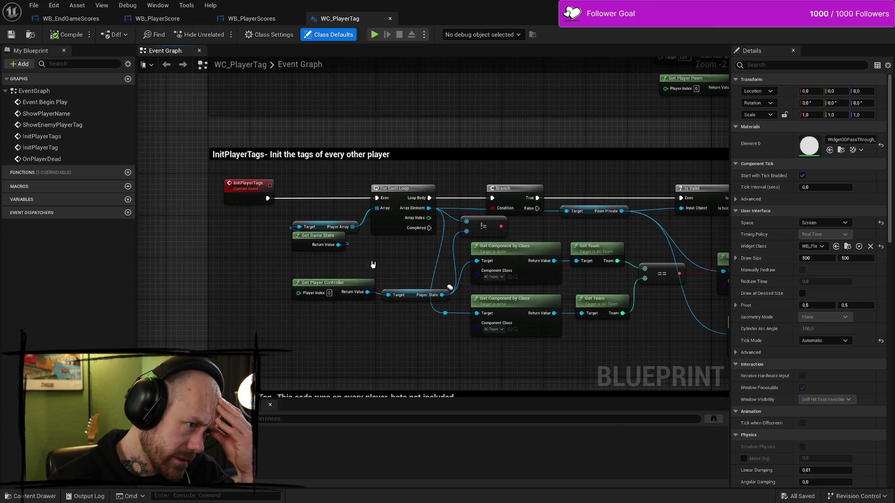
{"action": "scroll", "coordinate": [359, 261], "scroll_direction": "down", "scroll_amount": 3}
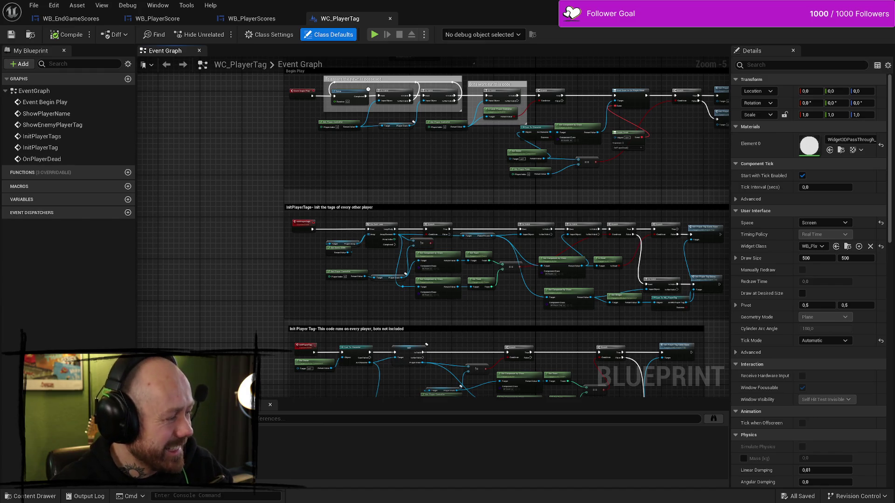
{"action": "key", "text": "alt+Tab"}
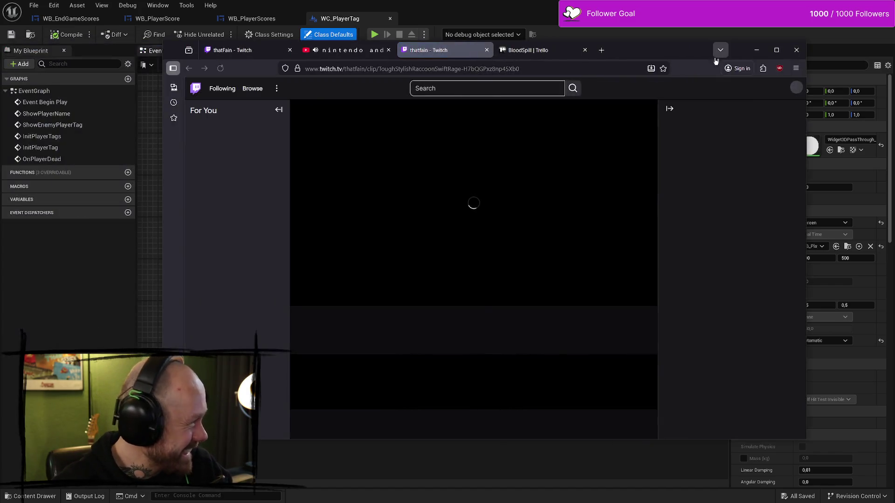
Unmute and replay the Twitch clip fullscreen, then drag the browser window off the editor.
{"action": "left_click", "coordinate": [314, 295]}
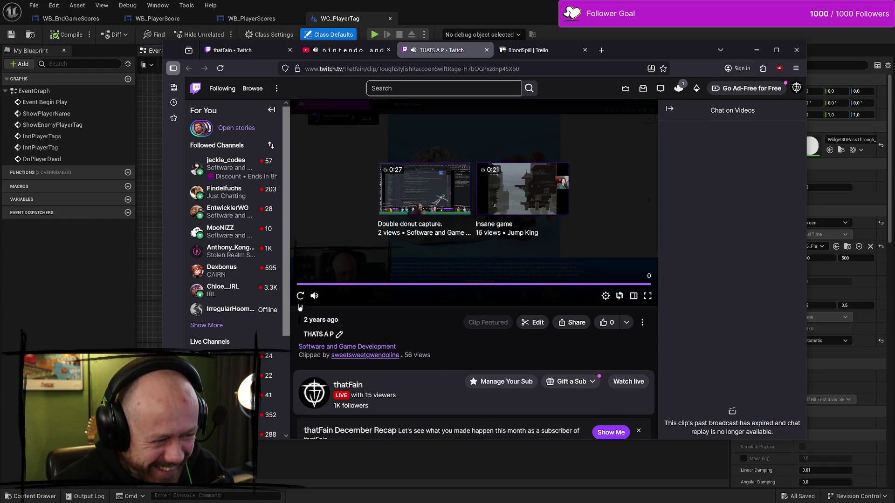
{"action": "left_click", "coordinate": [300, 296]}
{"action": "left_click", "coordinate": [647, 296]}
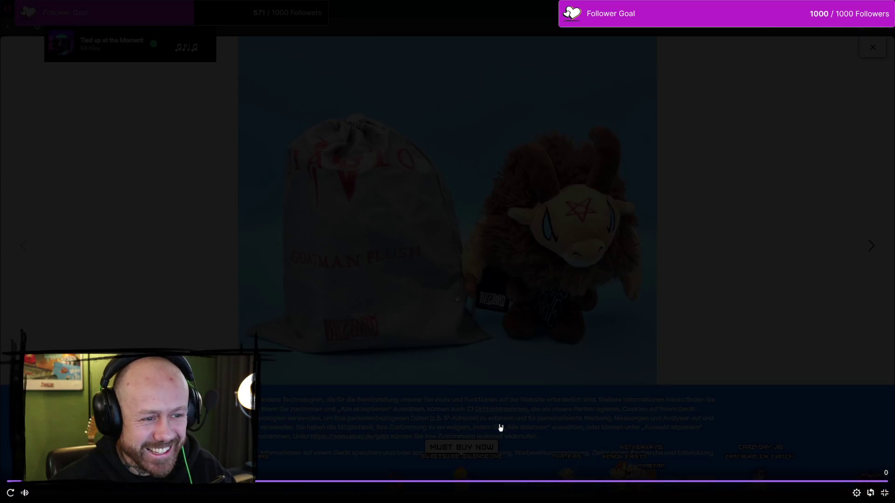
{"action": "left_click", "coordinate": [887, 495]}
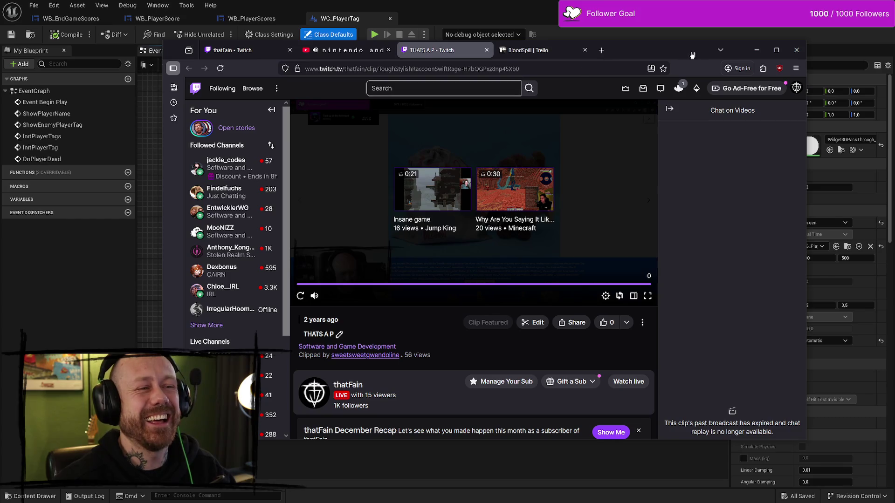
{"action": "mouse_move", "coordinate": [671, 54]}
{"action": "left_mouse_down"}
{"action": "mouse_move", "coordinate": [189, 112]}
{"action": "mouse_move", "coordinate": [0, 115]}
{"action": "left_mouse_up"}
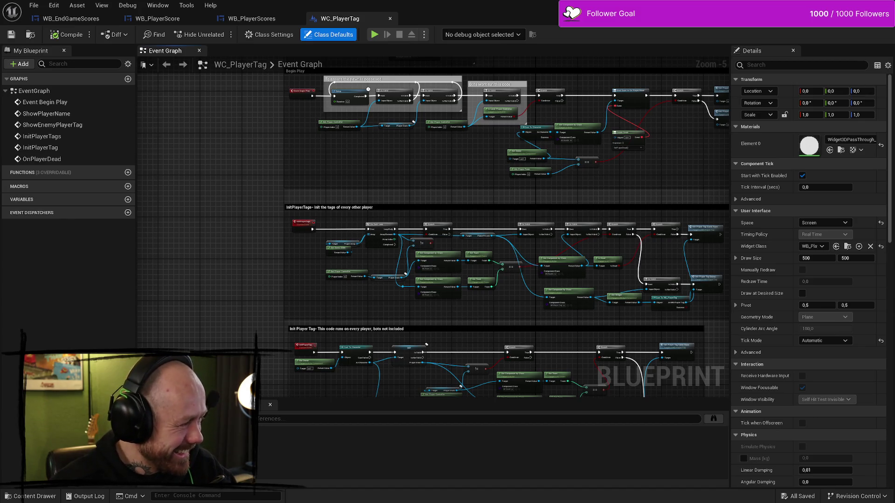
Bring WC_PlayerTag's InitPlayerTags section into view, then switch to the runtime error Message Log.
{"action": "scroll", "coordinate": [259, 256], "scroll_direction": "down", "scroll_amount": 1}
{"action": "scroll", "coordinate": [261, 270], "scroll_direction": "up", "scroll_amount": 2}
{"action": "mouse_move", "coordinate": [270, 297]}
{"action": "left_mouse_down"}
{"action": "mouse_move", "coordinate": [210, 293]}
{"action": "mouse_move", "coordinate": [294, 219]}
{"action": "mouse_move", "coordinate": [270, 212]}
{"action": "mouse_move", "coordinate": [293, 117]}
{"action": "mouse_move", "coordinate": [308, 153]}
{"action": "mouse_move", "coordinate": [282, 186]}
{"action": "left_mouse_up"}
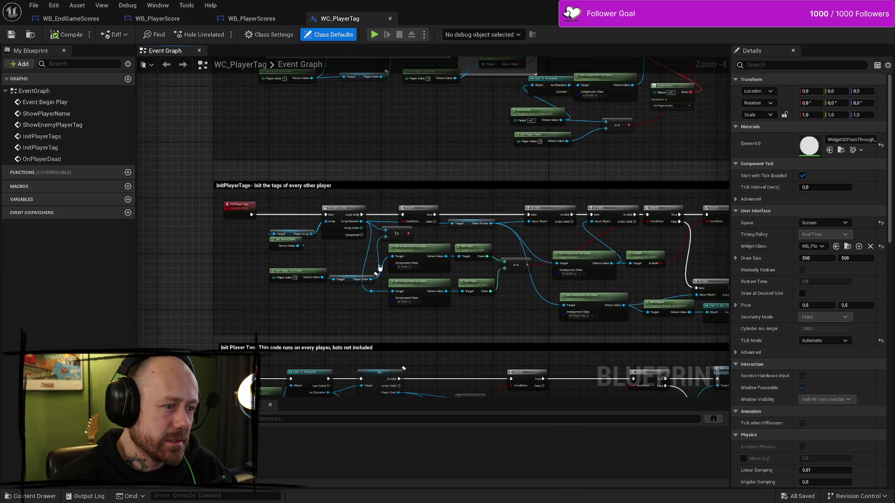
{"action": "scroll", "coordinate": [340, 312], "scroll_direction": "up", "scroll_amount": 1}
{"action": "scroll", "coordinate": [353, 303], "scroll_direction": "up", "scroll_amount": 1}
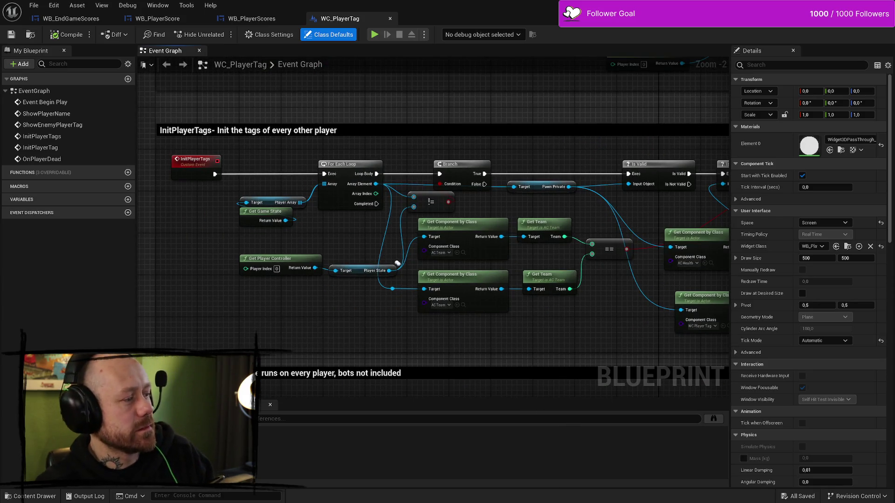
{"action": "key", "text": "alt+Tab"}
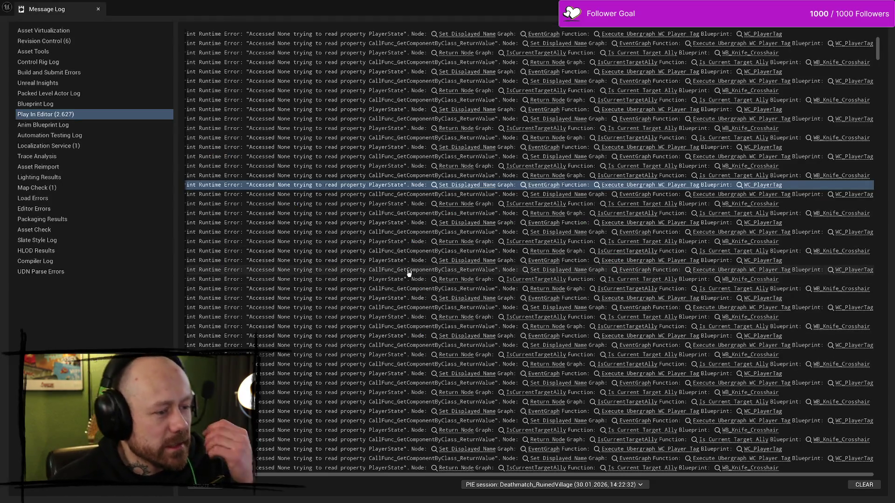
Open WB_Knife_Crosshair's Is Current Target Ally function from its link in a Message Log error row.
{"action": "scroll", "coordinate": [550, 314], "scroll_direction": "up", "scroll_amount": 8}
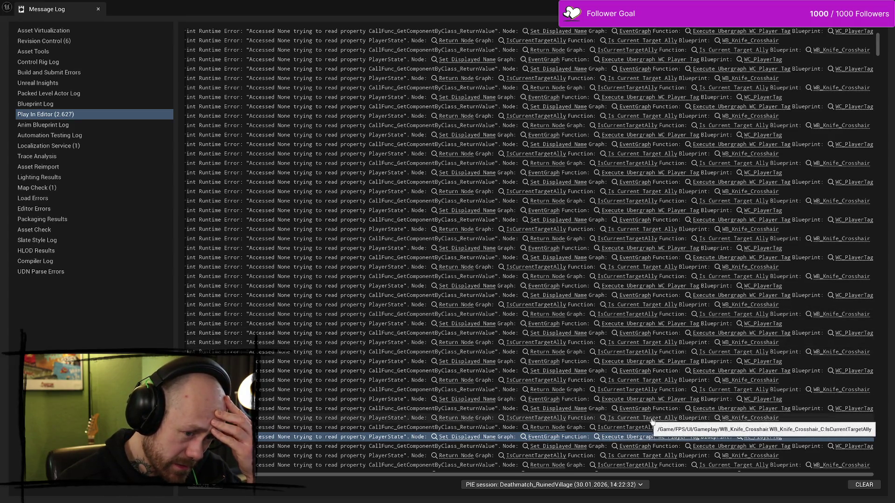
{"action": "left_click", "coordinate": [520, 419]}
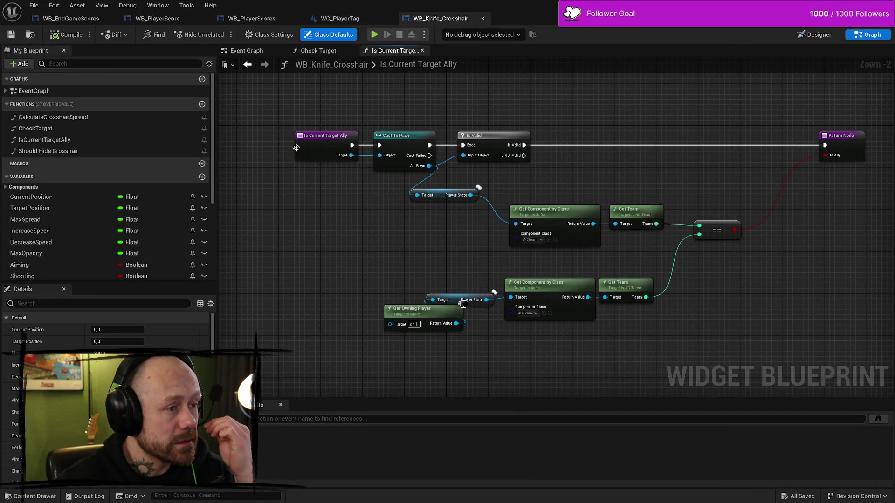
Inspect the crosshair's Check Target function graph, then return to the WC_PlayerTag blueprint tab.
{"action": "left_click_drag", "start_coordinate": [684, 158], "coordinate": [640, 159]}
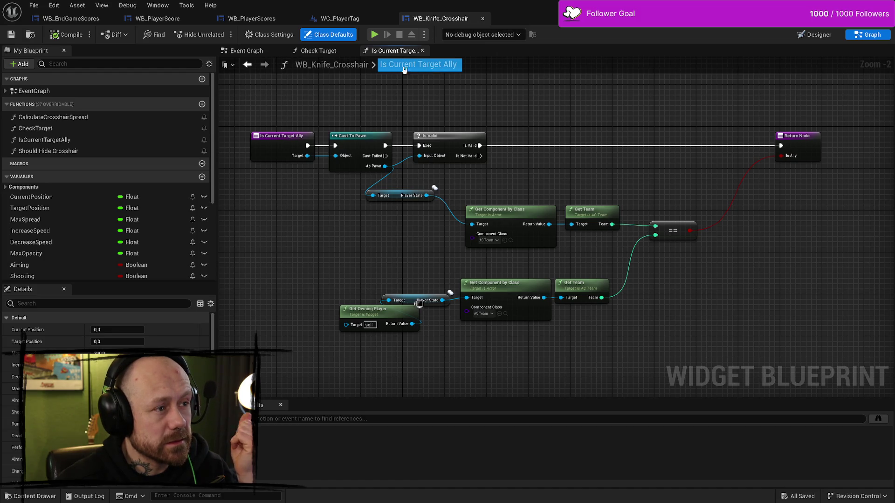
{"action": "left_click", "coordinate": [329, 53]}
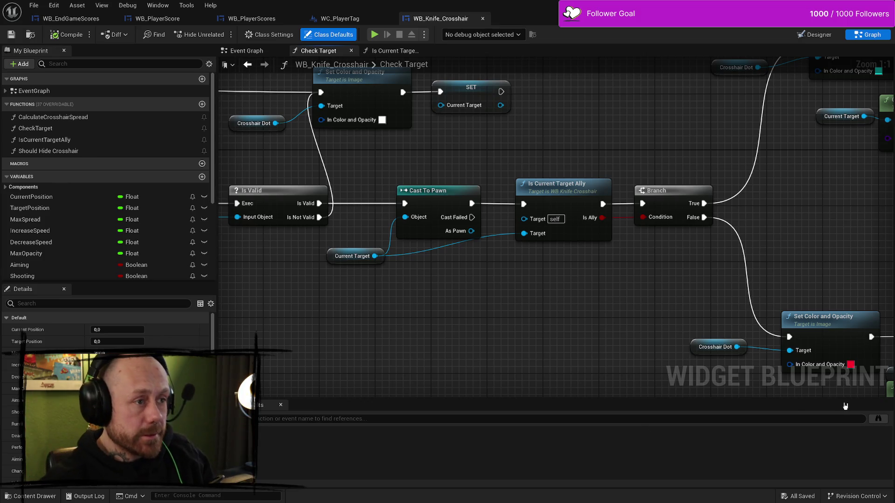
{"action": "scroll", "coordinate": [672, 136], "scroll_direction": "down", "scroll_amount": 2}
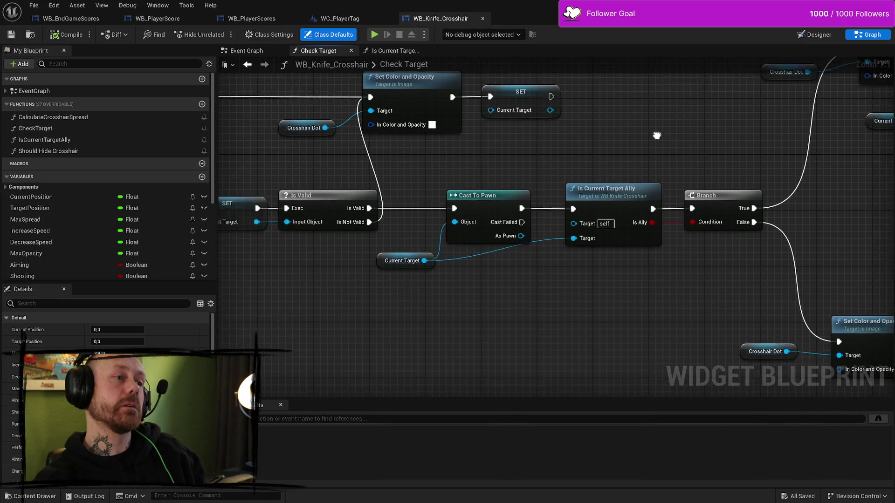
{"action": "scroll", "coordinate": [658, 145], "scroll_direction": "up", "scroll_amount": 2}
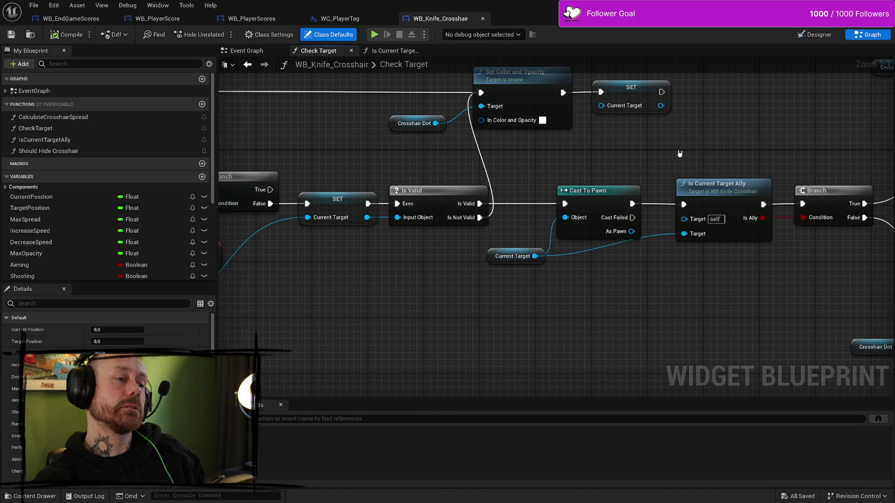
{"action": "scroll", "coordinate": [679, 153], "scroll_direction": "down", "scroll_amount": 4}
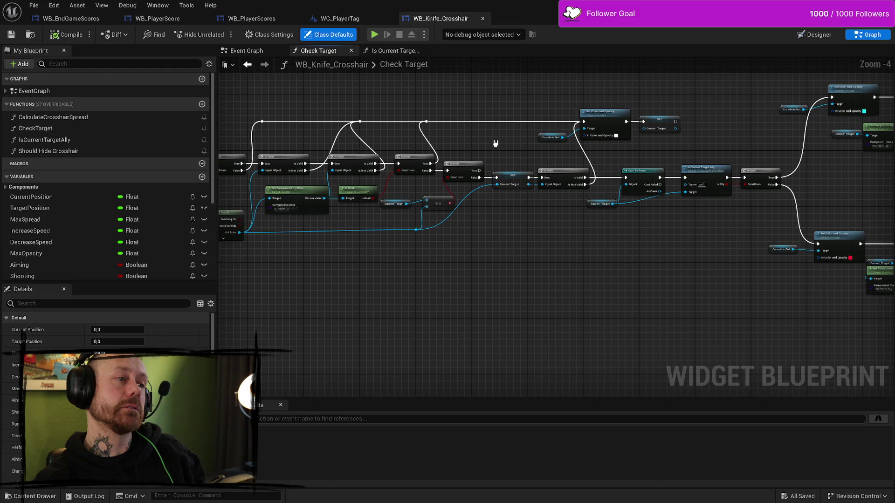
{"action": "left_click", "coordinate": [353, 19]}
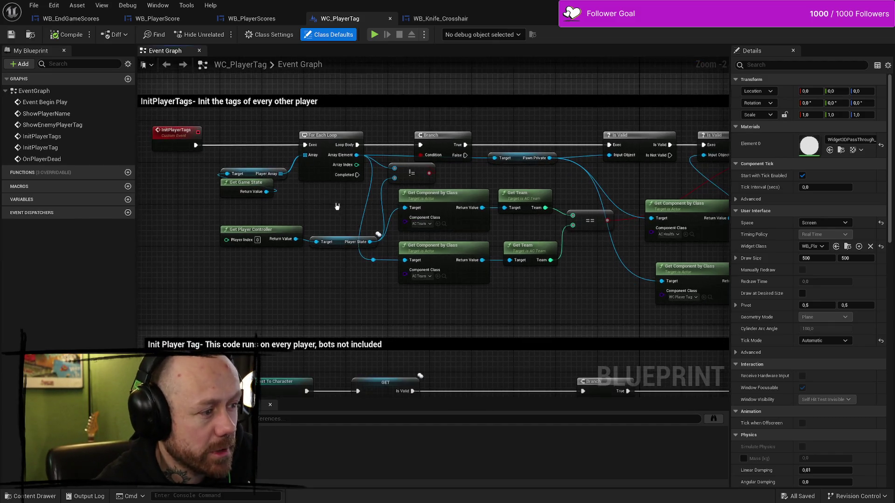
Pan across the later InitPlayerTags nodes, then bring the Play In Editor error log back up.
{"action": "left_click_drag", "start_coordinate": [353, 235], "coordinate": [335, 206]}
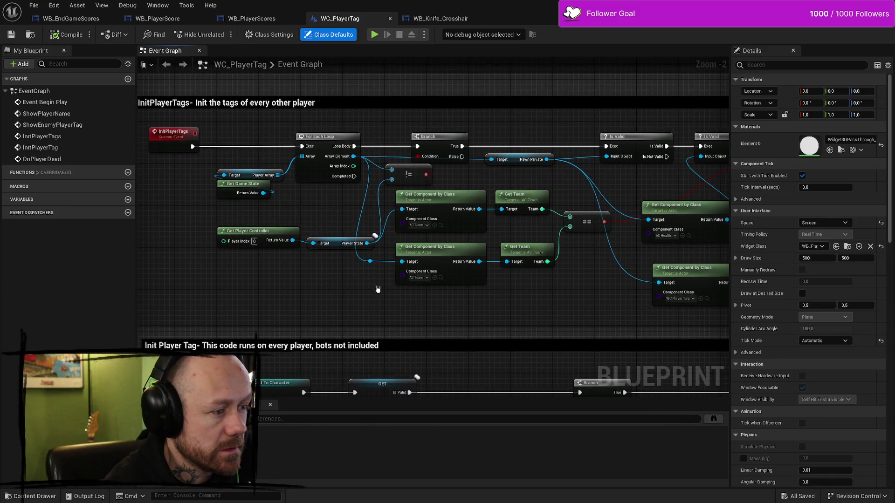
{"action": "left_click_drag", "start_coordinate": [354, 242], "coordinate": [261, 210]}
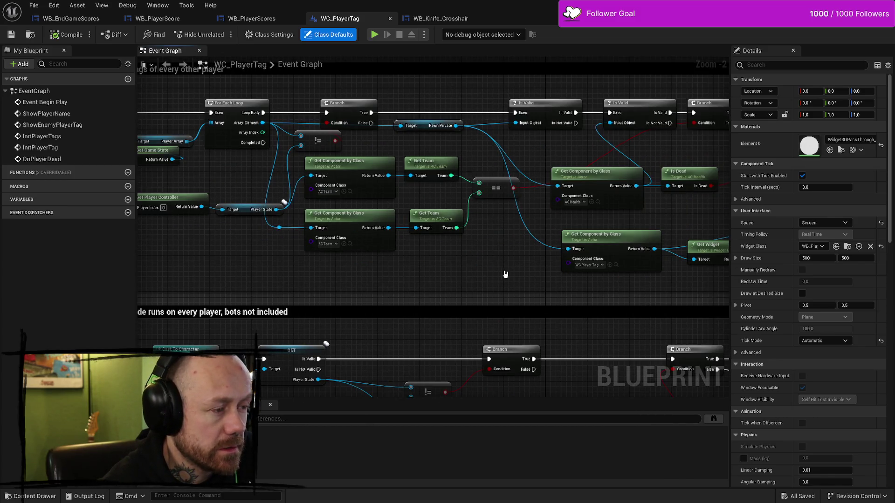
{"action": "scroll", "coordinate": [506, 274], "scroll_direction": "down", "scroll_amount": 1}
{"action": "left_click_drag", "start_coordinate": [506, 275], "coordinate": [310, 275]}
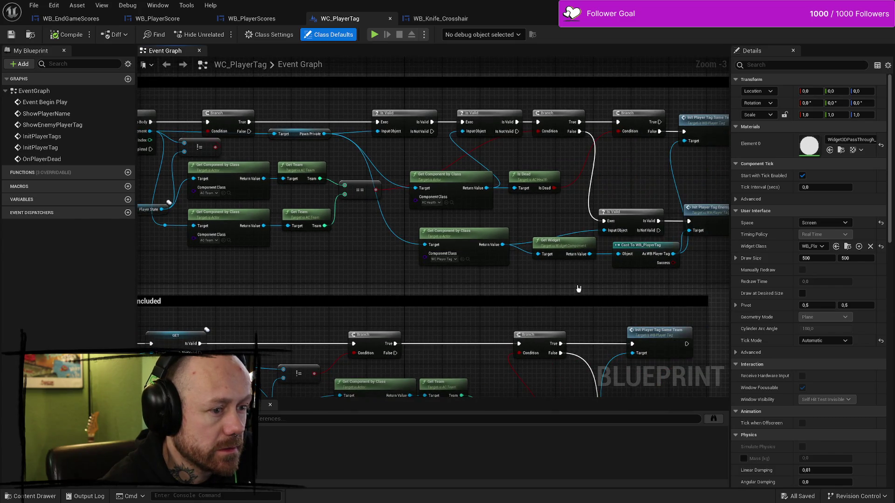
{"action": "left_click_drag", "start_coordinate": [587, 285], "coordinate": [462, 284]}
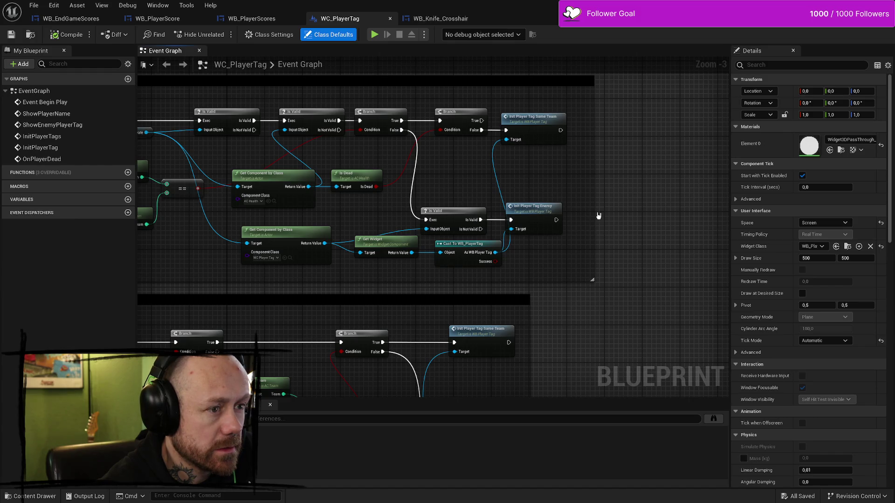
{"action": "key", "text": "alt+Tab"}
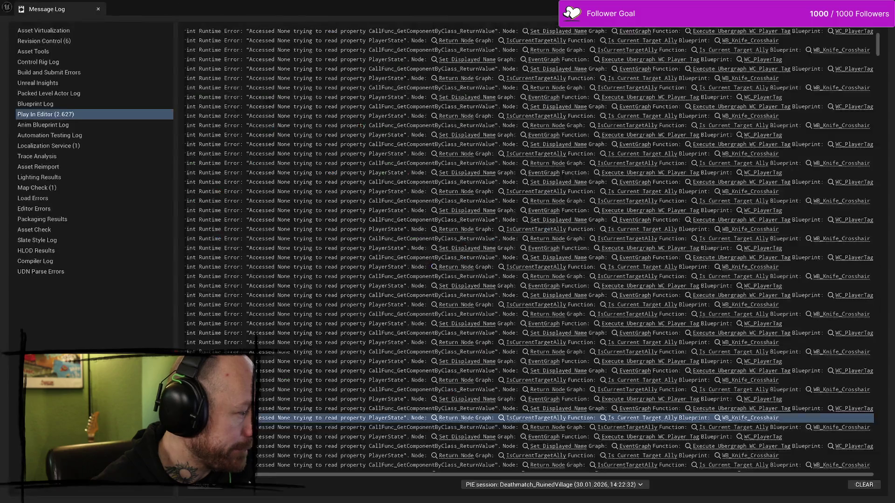
Trace a Set Displayed Name PlayerState error from the Message Log to the WC_PlayerTag blueprint.
{"action": "scroll", "coordinate": [498, 394], "scroll_direction": "down", "scroll_amount": 1}
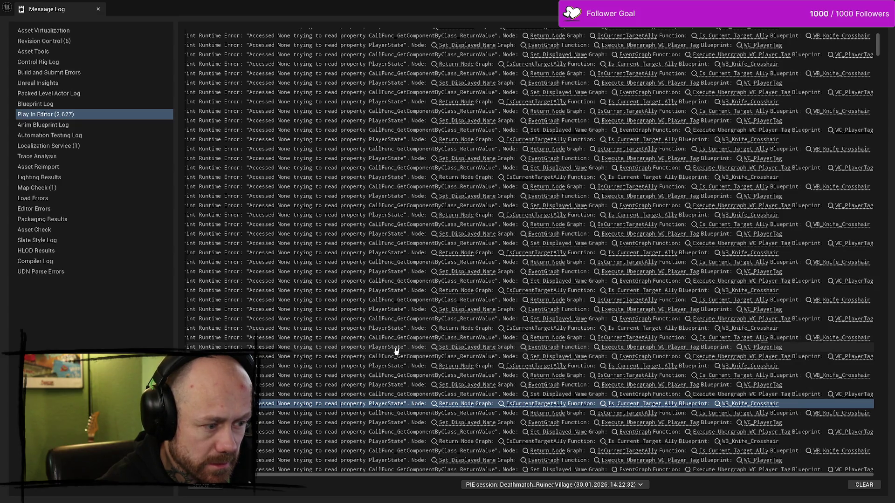
{"action": "left_click", "coordinate": [412, 349]}
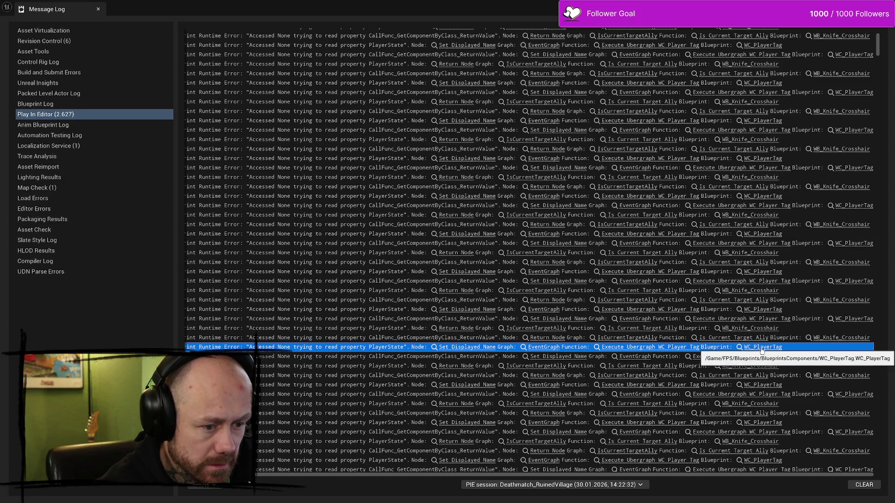
{"action": "left_click", "coordinate": [762, 349]}
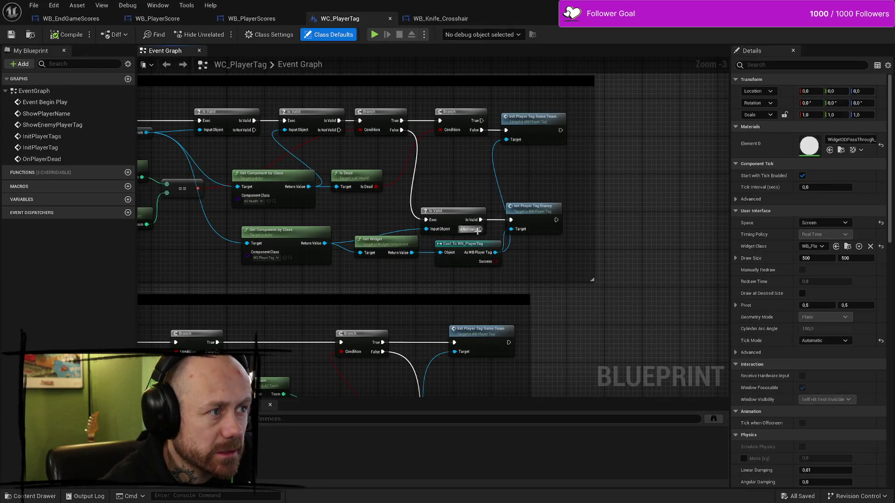
Inspect the lower comment section of the WC_PlayerTag Event Graph, then return to the error log.
{"action": "left_click_drag", "start_coordinate": [247, 120], "coordinate": [463, 147]}
{"action": "scroll", "coordinate": [463, 147], "scroll_direction": "down", "scroll_amount": 3}
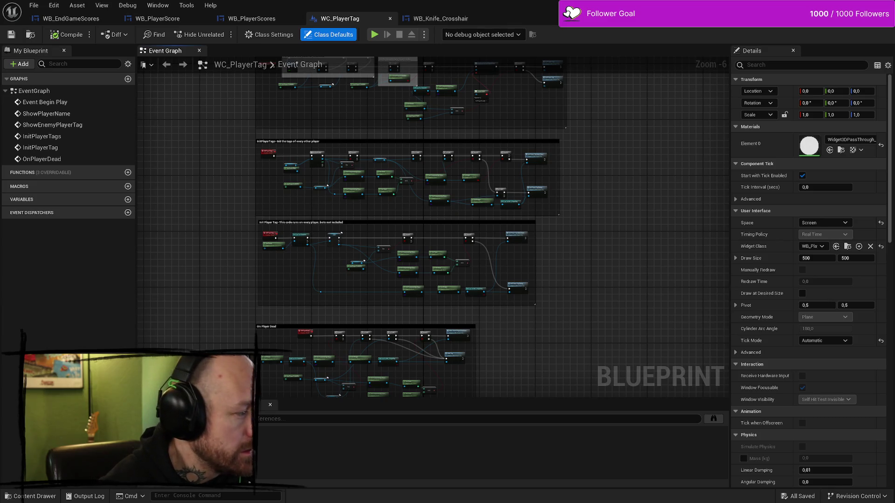
{"action": "key", "text": "alt+Tab"}
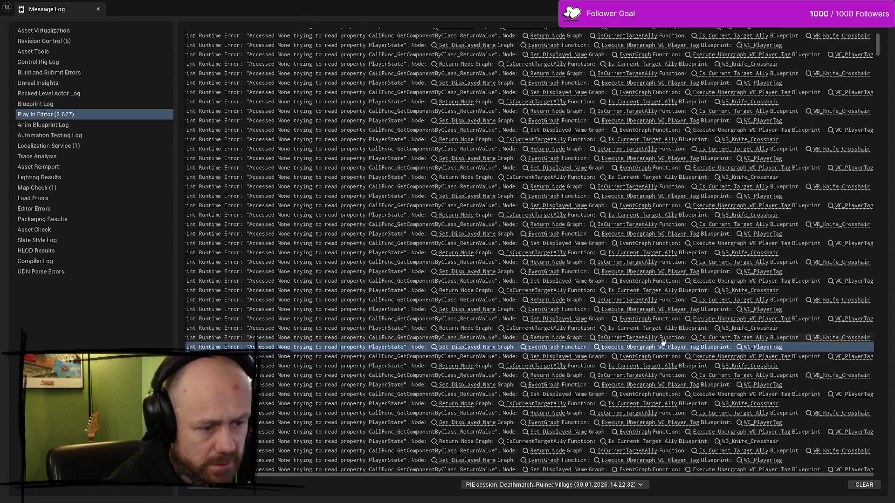
Check the crosshair's Is Current Target Ally function, then dismiss the log for the level editor.
{"action": "left_click", "coordinate": [740, 339]}
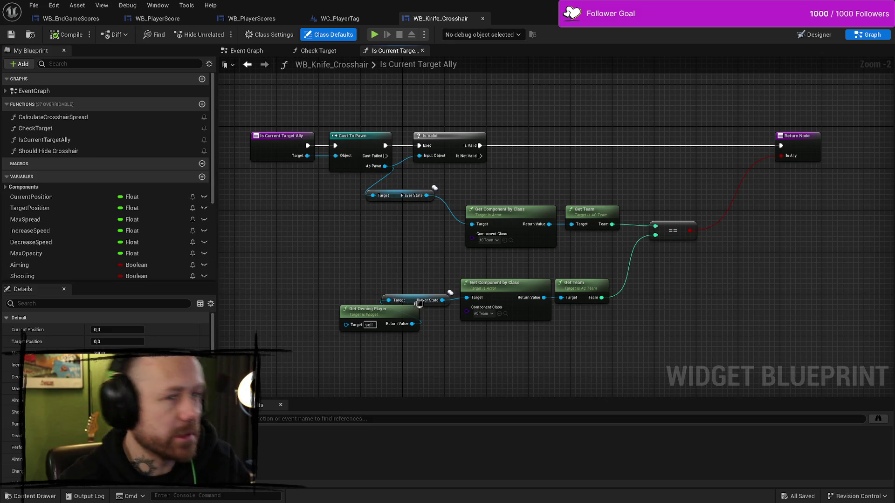
{"action": "key", "text": "alt+Tab"}
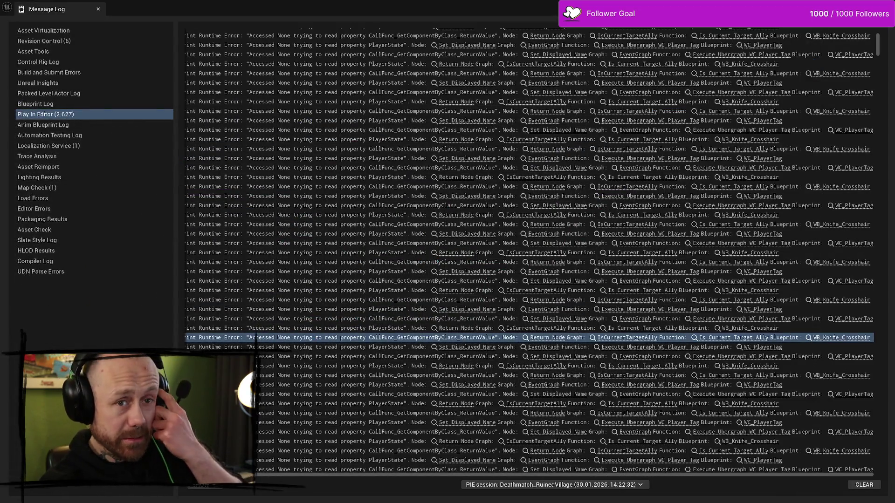
{"action": "key", "text": "alt+Tab"}
Launch a playtest and quit the running match back to the main menu.
{"action": "left_click", "coordinate": [216, 34]}
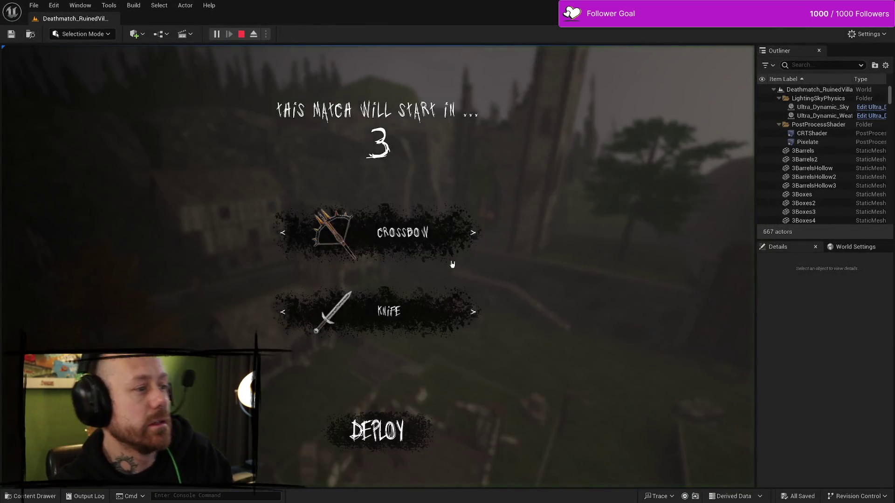
{"action": "key", "text": "Escape"}
{"action": "left_click", "coordinate": [130, 210]}
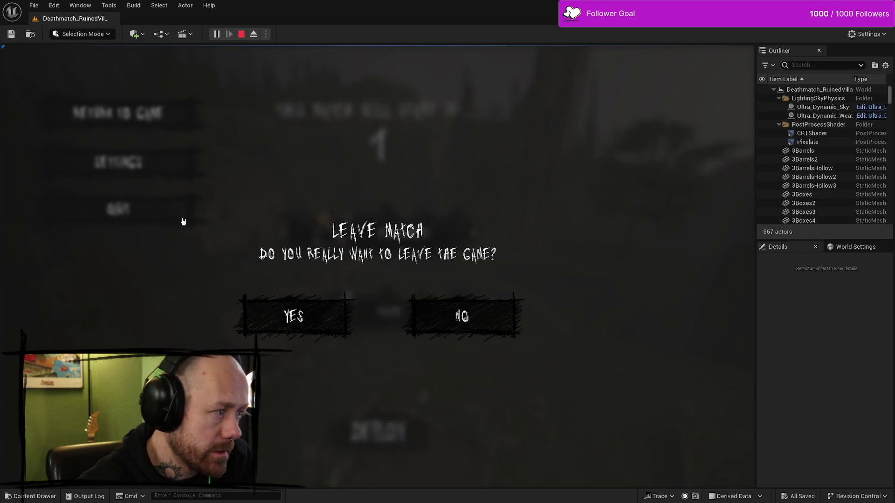
{"action": "left_click", "coordinate": [322, 317]}
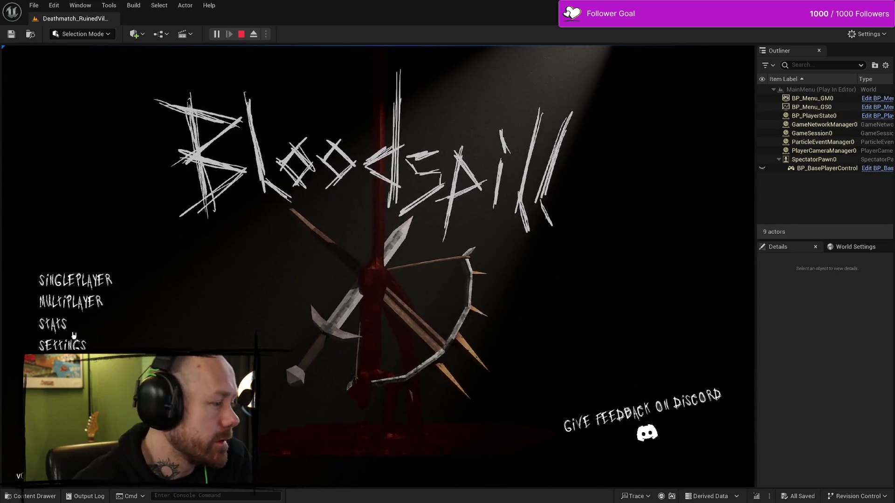
Start a singleplayer Team Deathmatch on the One V One map.
{"action": "left_click", "coordinate": [74, 280]}
{"action": "left_click", "coordinate": [586, 215]}
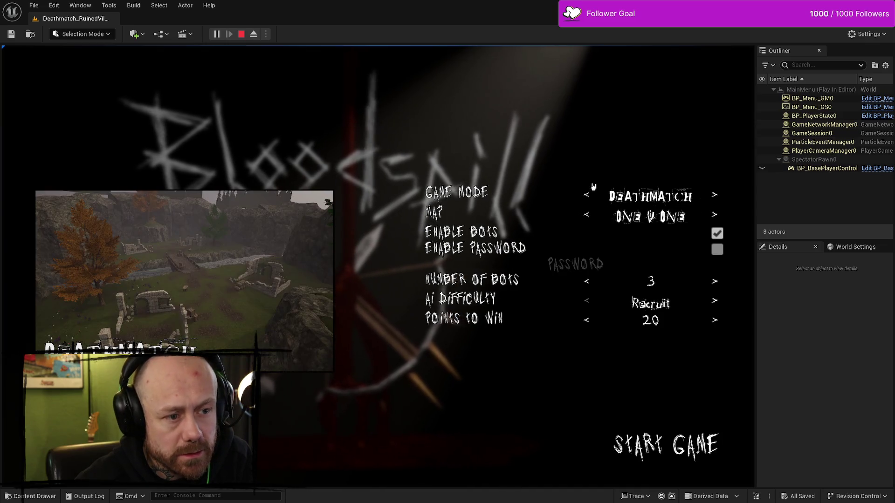
{"action": "left_click", "coordinate": [586, 195]}
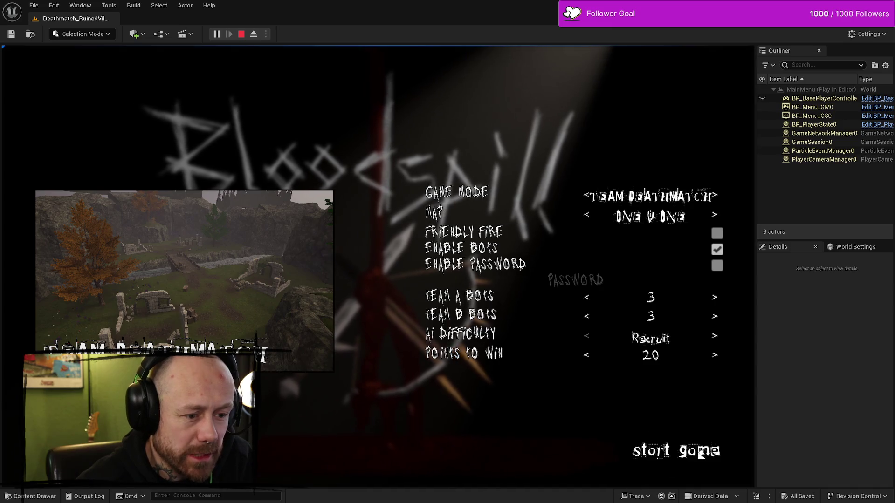
{"action": "left_click", "coordinate": [673, 442]}
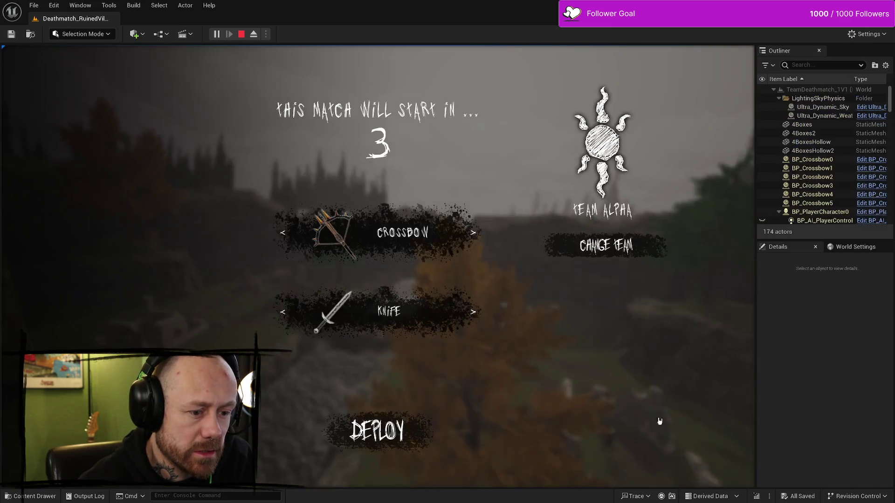
Deploy into the match in fullscreen and fire the crossbow at an enemy.
{"action": "left_click", "coordinate": [405, 431]}
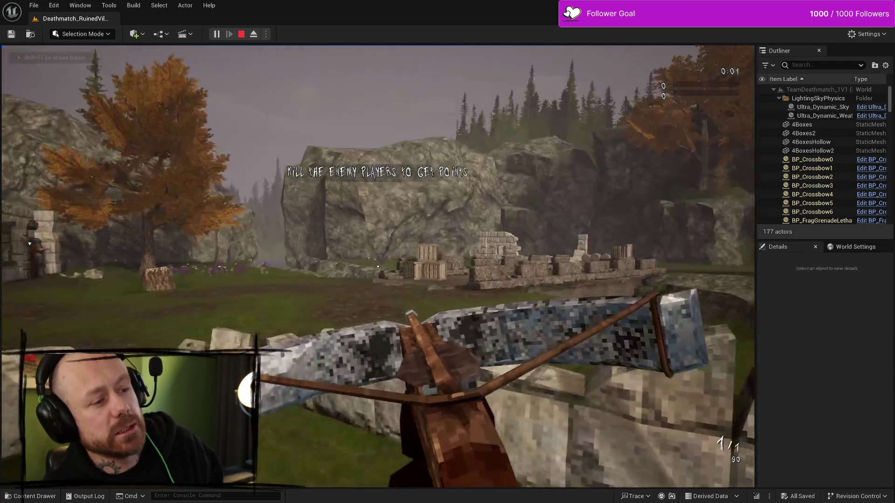
{"action": "key", "text": "F11"}
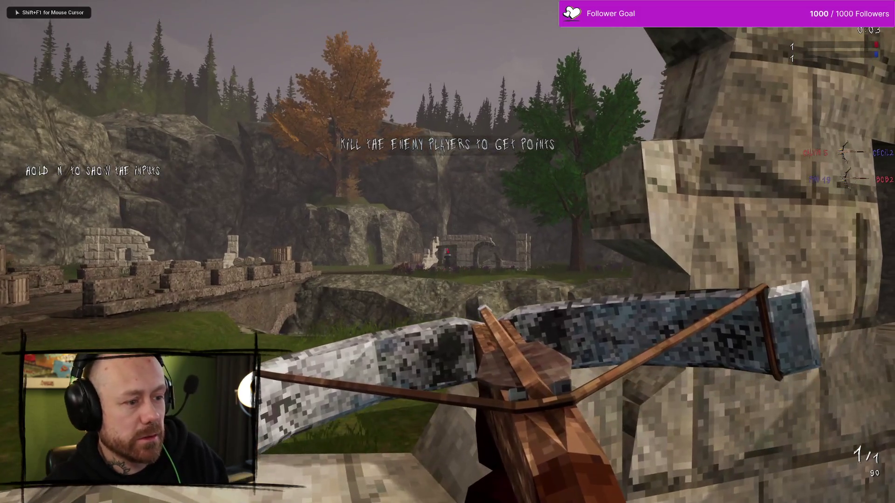
{"action": "left_click", "coordinate": [447, 252]}
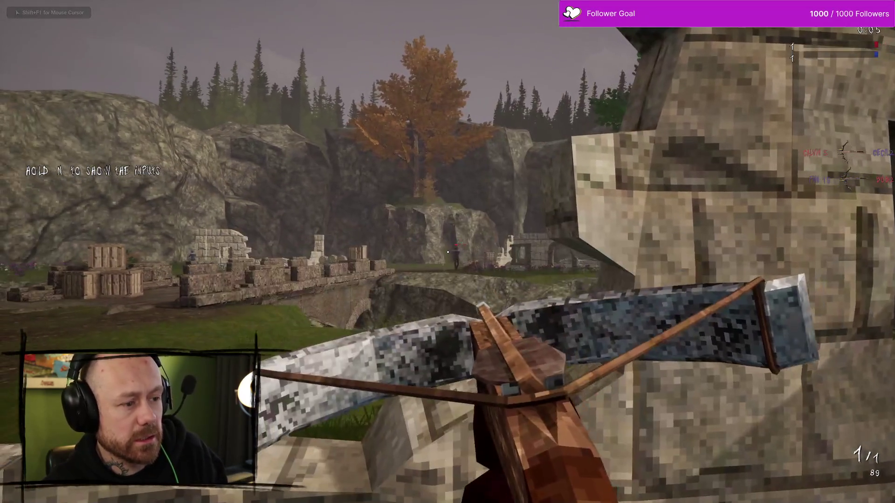
{"action": "left_click", "coordinate": [447, 252]}
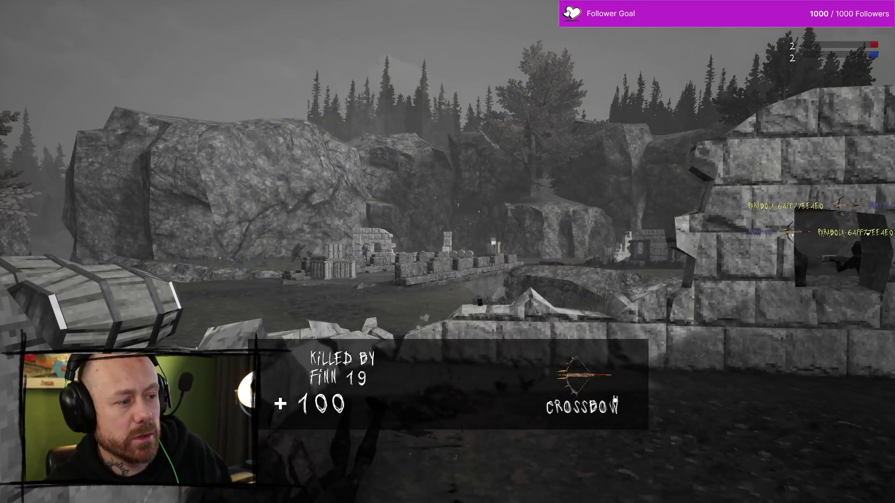
Stop the session, relaunch the game from the editor, and quit the match to the main menu.
{"action": "key", "text": "Escape"}
{"action": "left_click_drag", "start_coordinate": [694, 150], "coordinate": [685, 135]}
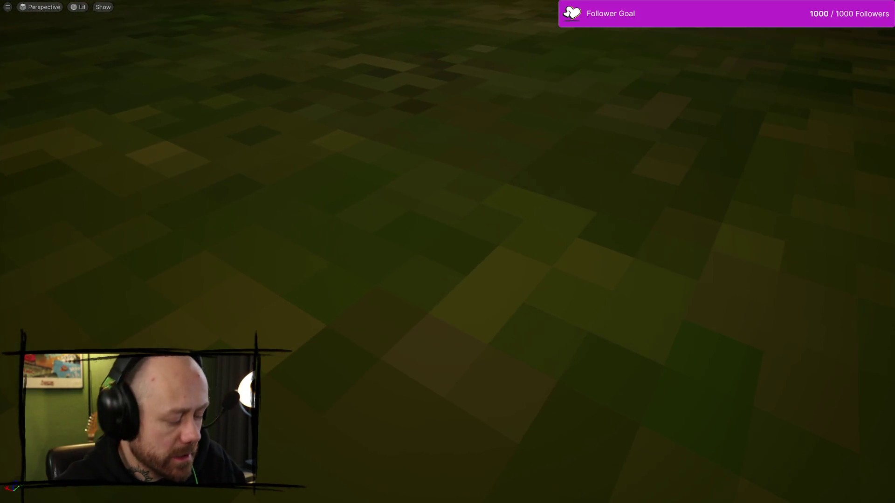
{"action": "scroll", "coordinate": [680, 130], "scroll_direction": "down", "scroll_amount": 5}
{"action": "scroll", "coordinate": [681, 130], "scroll_direction": "up", "scroll_amount": 1}
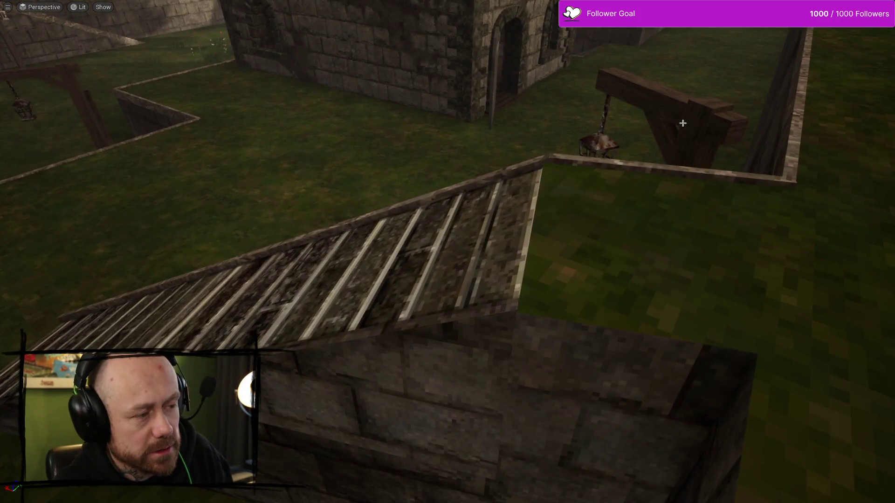
{"action": "key", "text": "alt+p"}
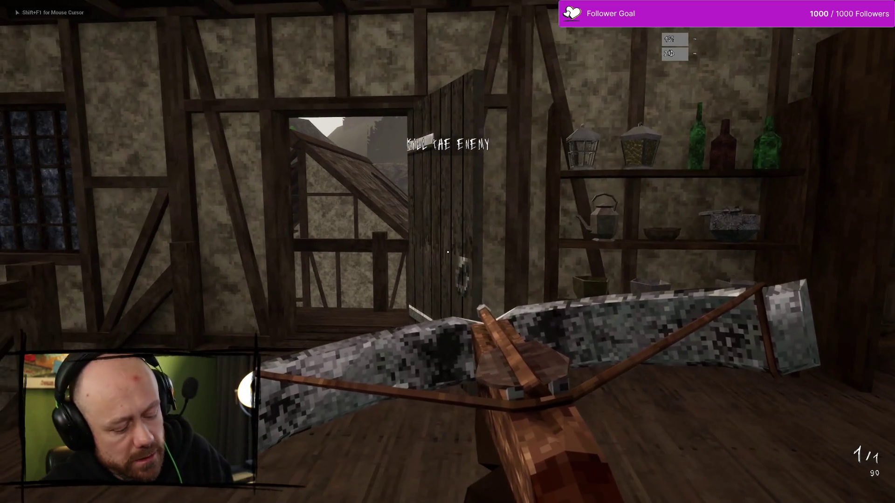
{"action": "key", "text": "Escape"}
{"action": "left_click", "coordinate": [151, 239]}
{"action": "left_click", "coordinate": [354, 305]}
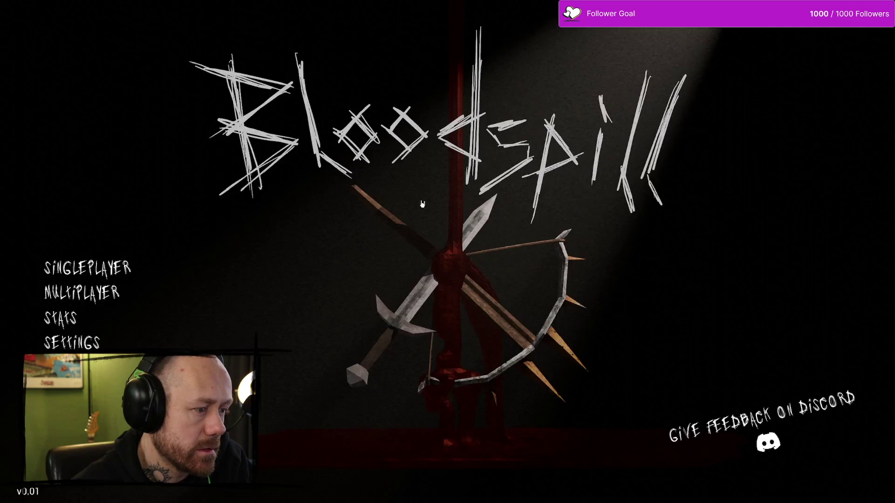
Start a singleplayer match with Points to Win lowered from 20 to 6.
{"action": "left_click", "coordinate": [39, 277]}
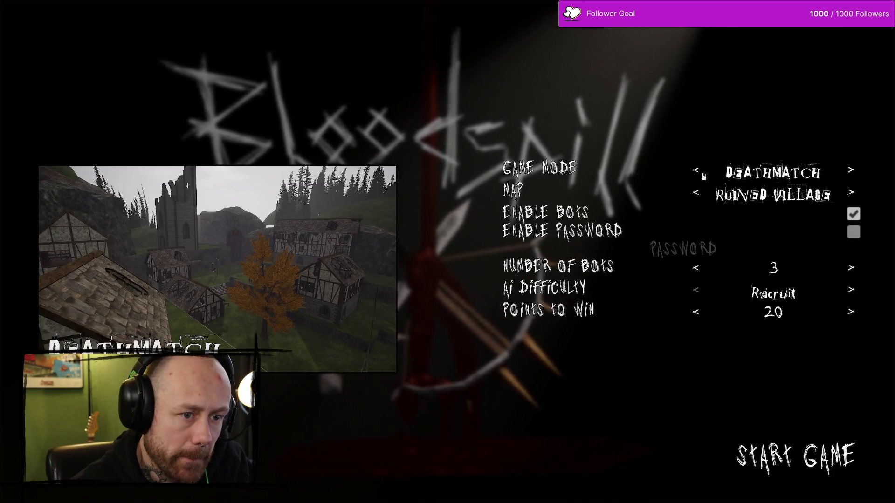
{"action": "left_click", "coordinate": [701, 175]}
{"action": "double_click", "coordinate": [698, 355]}
{"action": "left_click", "coordinate": [699, 355]}
{"action": "left_click", "coordinate": [699, 355]}
{"action": "left_click", "coordinate": [850, 350]}
{"action": "left_click", "coordinate": [831, 455]}
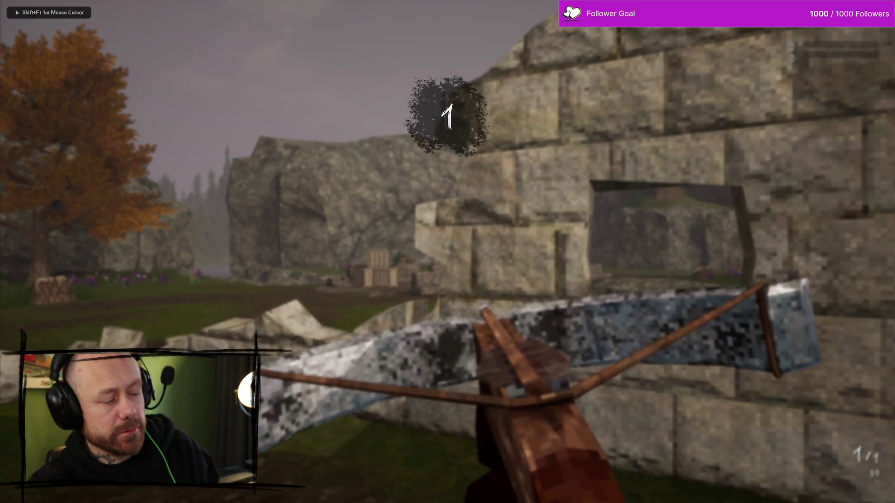
Play the match until red wins 6–5 with a crossbow shot, then end the session.
{"action": "key", "text": "a"}
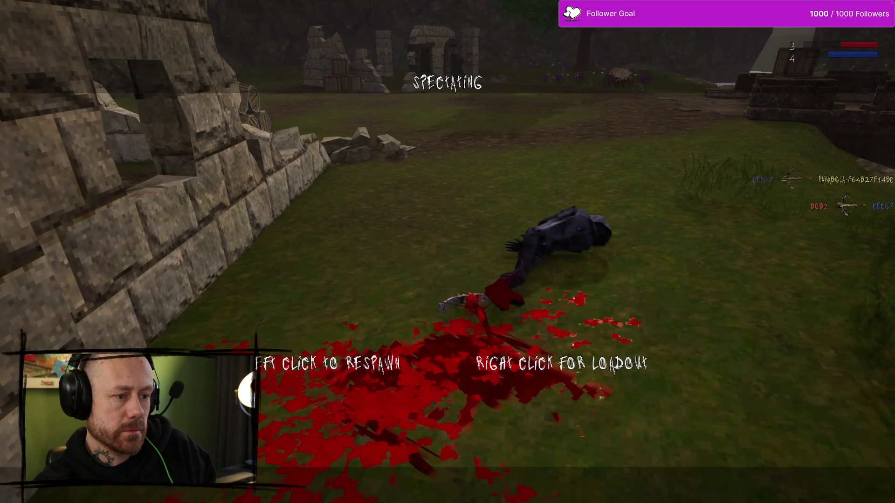
{"action": "left_click", "coordinate": [447, 251]}
{"action": "key", "text": "w"}
{"action": "key", "text": "w"}
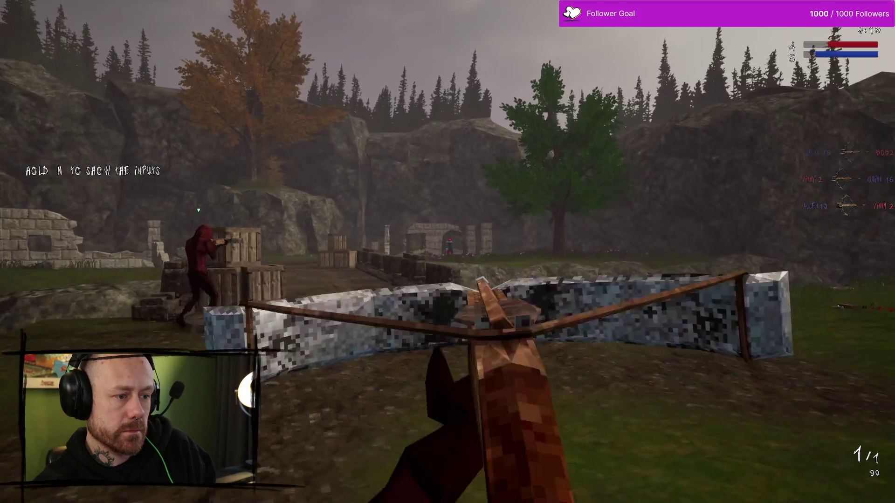
{"action": "right_click", "coordinate": [447, 252]}
{"action": "left_click", "coordinate": [447, 251]}
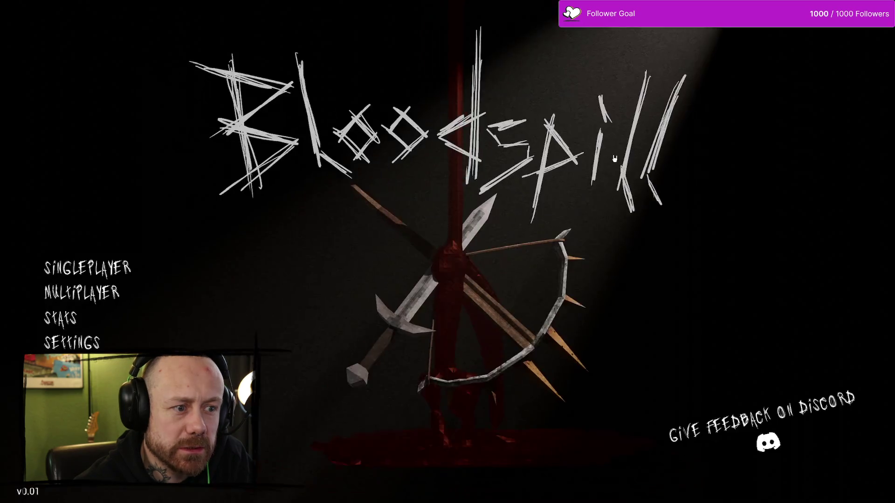
{"action": "key", "text": "Escape"}
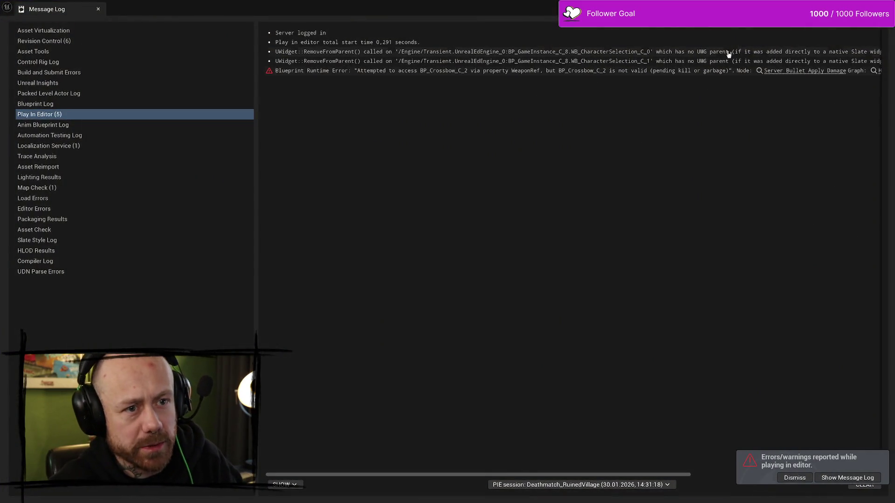
Select the first widget-removal entry in the Play In Editor log and scroll to read the crossbow WeaponRef error.
{"action": "left_click", "coordinate": [431, 55]}
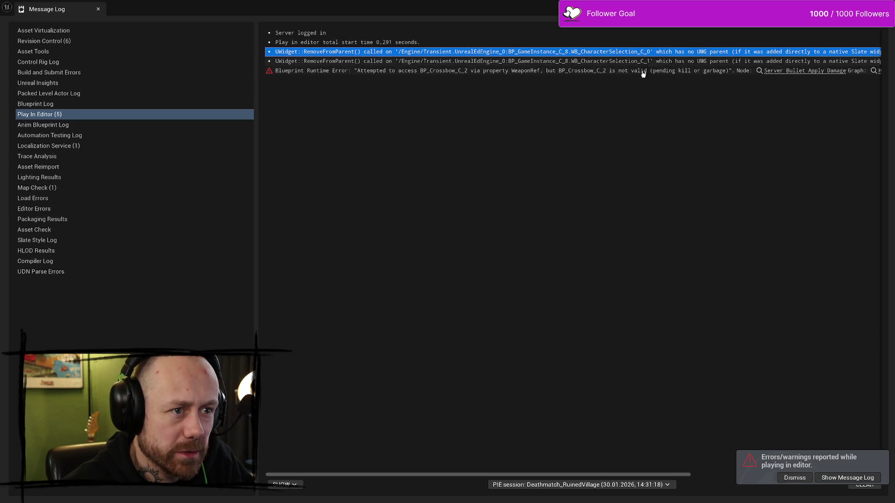
{"action": "mouse_move", "coordinate": [498, 475]}
{"action": "left_mouse_down"}
{"action": "mouse_move", "coordinate": [679, 481]}
{"action": "mouse_move", "coordinate": [414, 472]}
{"action": "left_mouse_up"}
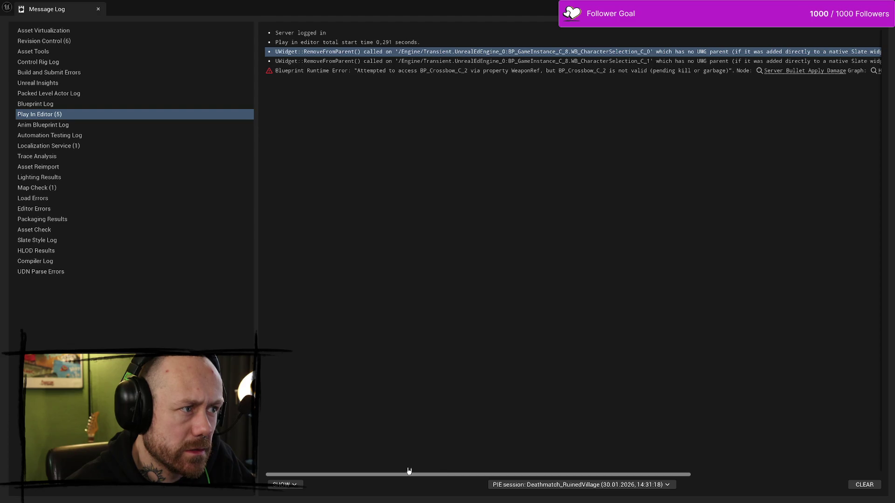
{"action": "mouse_move", "coordinate": [478, 471]}
{"action": "left_mouse_down"}
{"action": "mouse_move", "coordinate": [585, 459]}
{"action": "mouse_move", "coordinate": [341, 292]}
{"action": "left_mouse_up"}
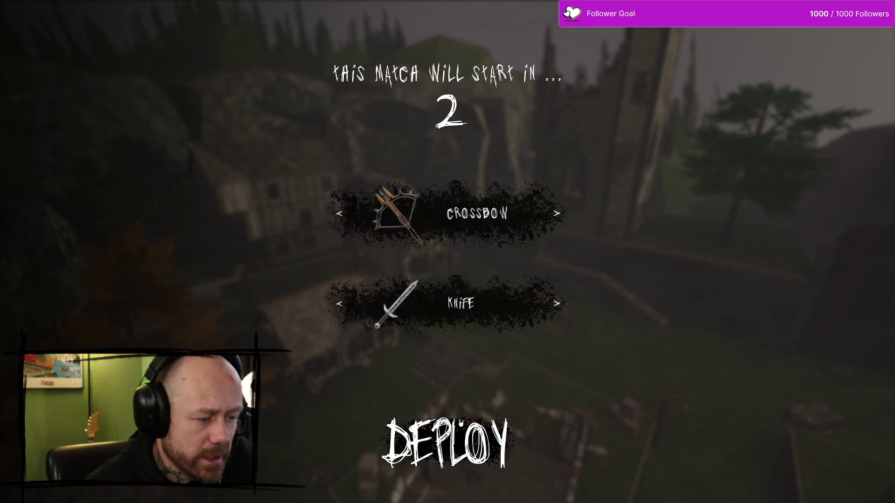
Leave the current match and start a multiplayer Team Deathmatch game.
{"action": "left_click", "coordinate": [447, 439]}
{"action": "key", "text": "Escape"}
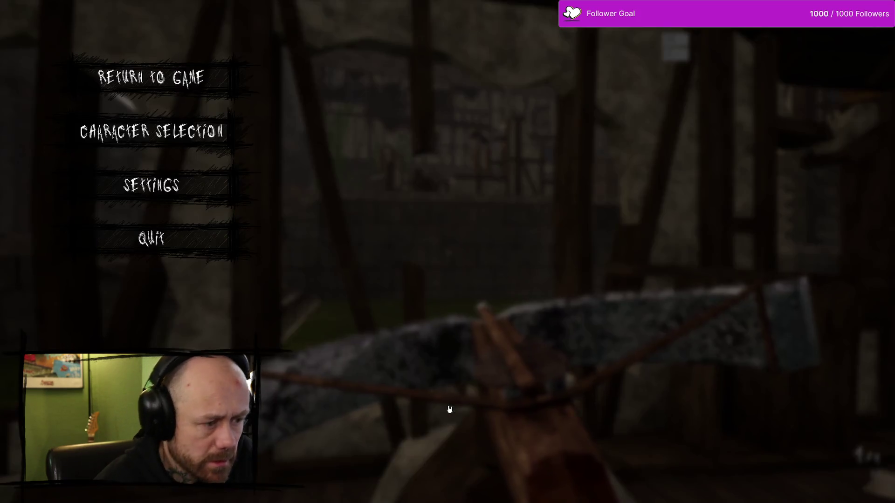
{"action": "left_click", "coordinate": [152, 237]}
{"action": "left_click", "coordinate": [373, 325]}
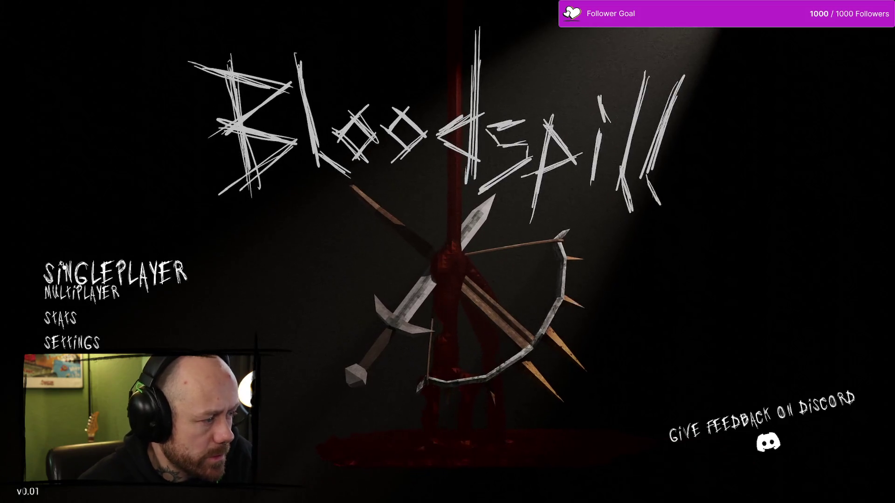
{"action": "left_click", "coordinate": [100, 295]}
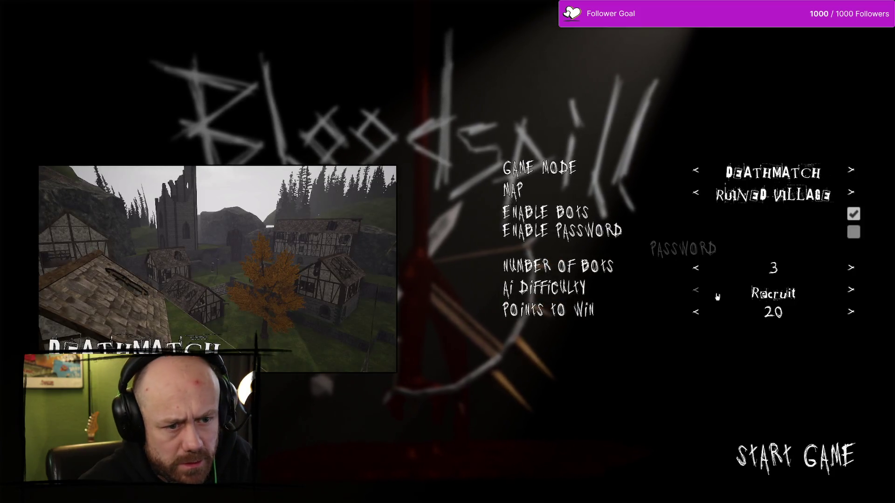
{"action": "left_click", "coordinate": [695, 171]}
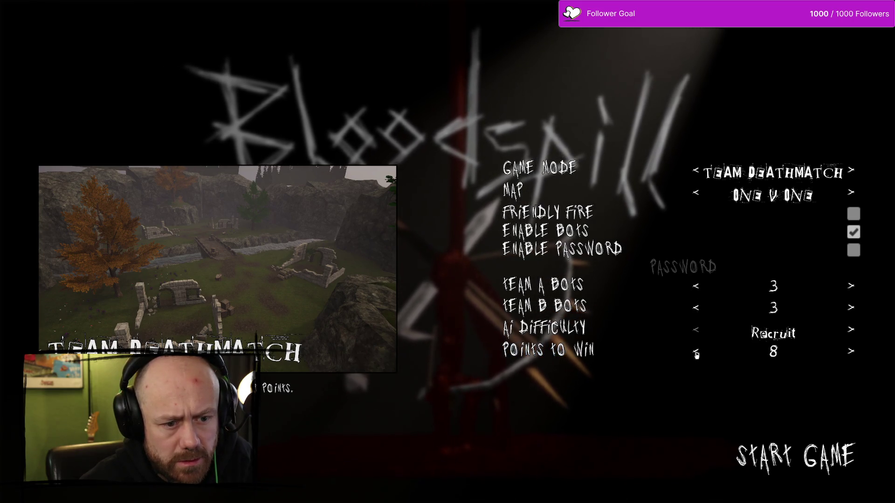
{"action": "left_click", "coordinate": [794, 459]}
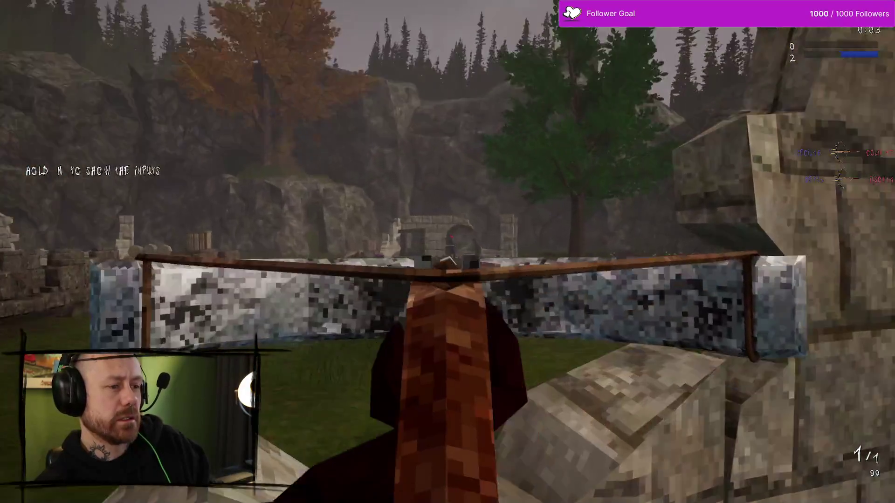
Fight with crossbow and knife, check the Tab scoreboard, then stop the session at blue's 4–3 win.
{"action": "left_click", "coordinate": [447, 252]}
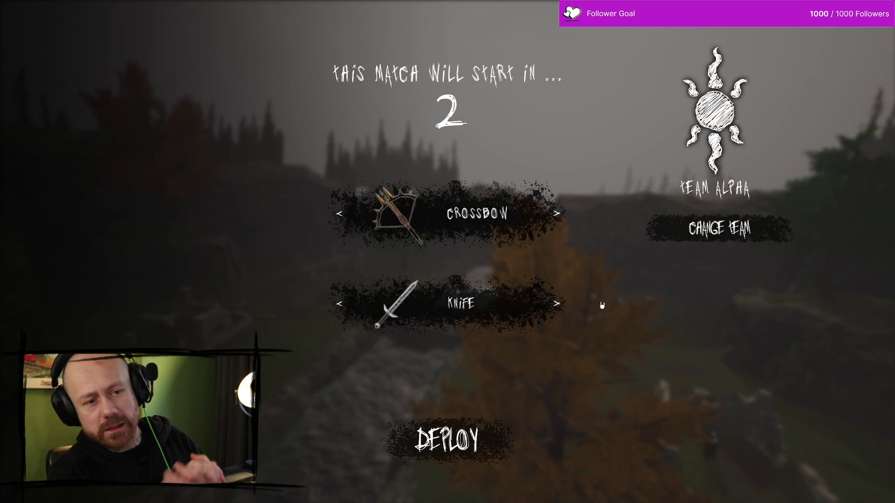
{"action": "key", "text": "Tab"}
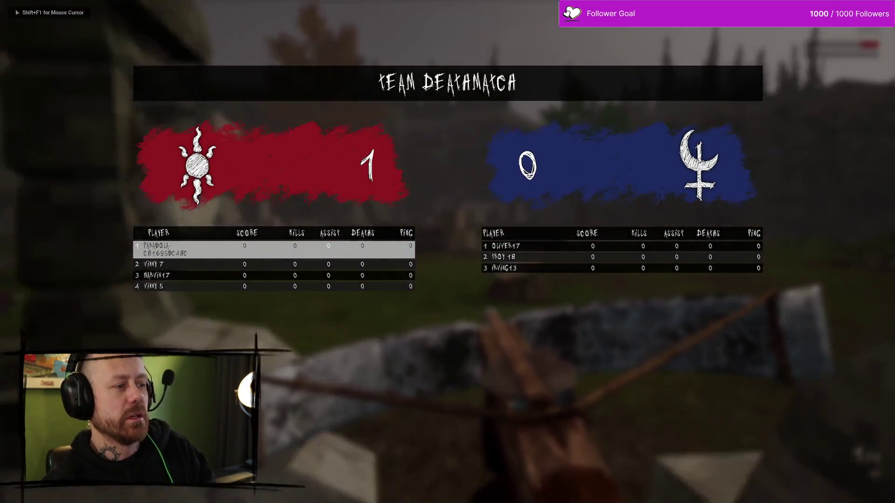
{"action": "key", "text": "Tab"}
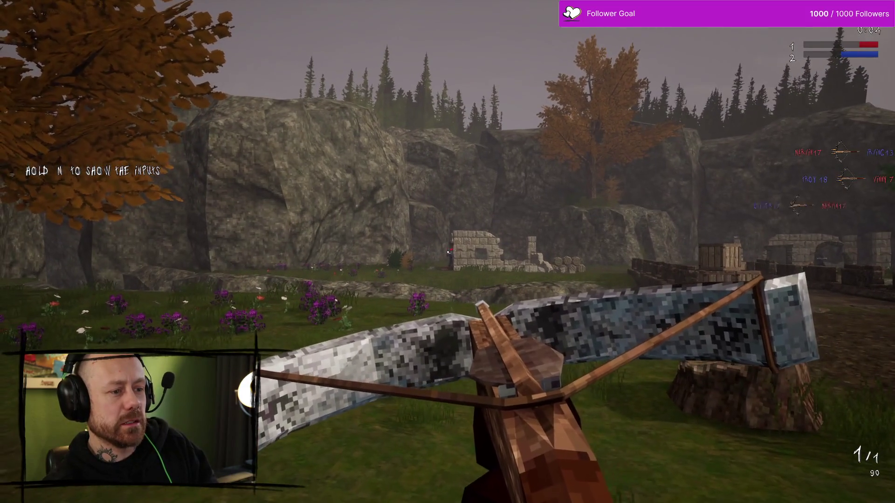
{"action": "left_click", "coordinate": [447, 252]}
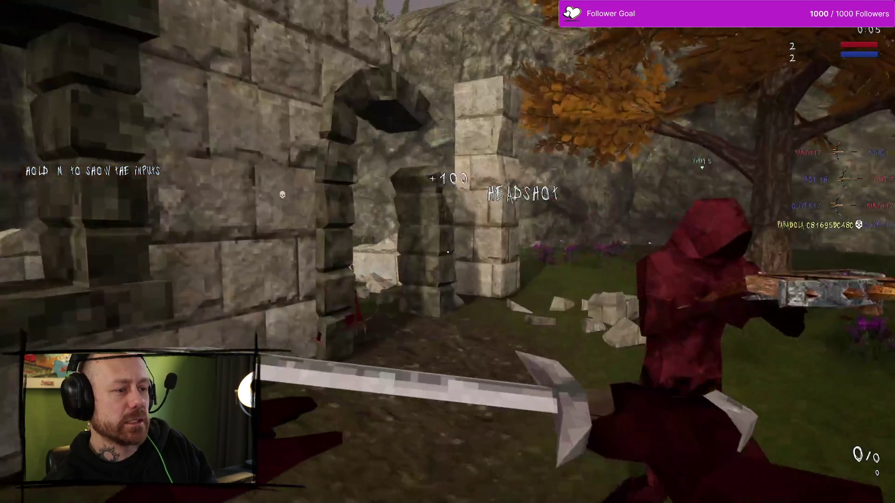
{"action": "left_click", "coordinate": [447, 252]}
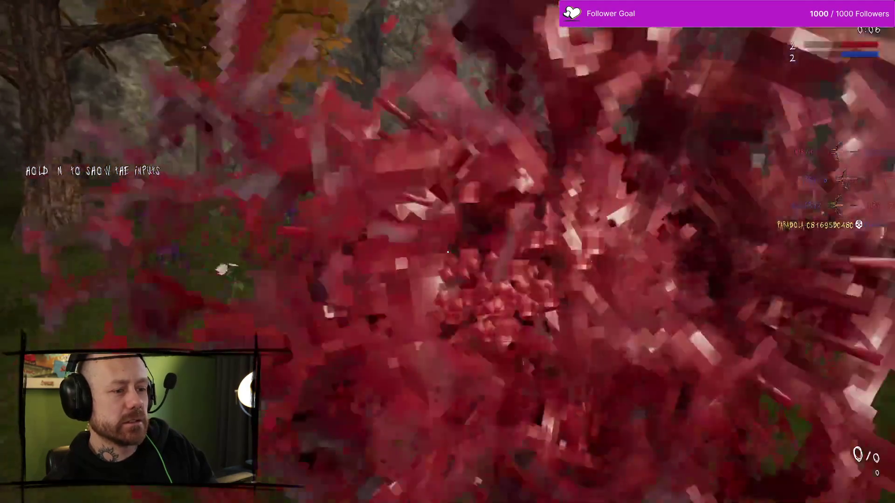
{"action": "left_click", "coordinate": [448, 252]}
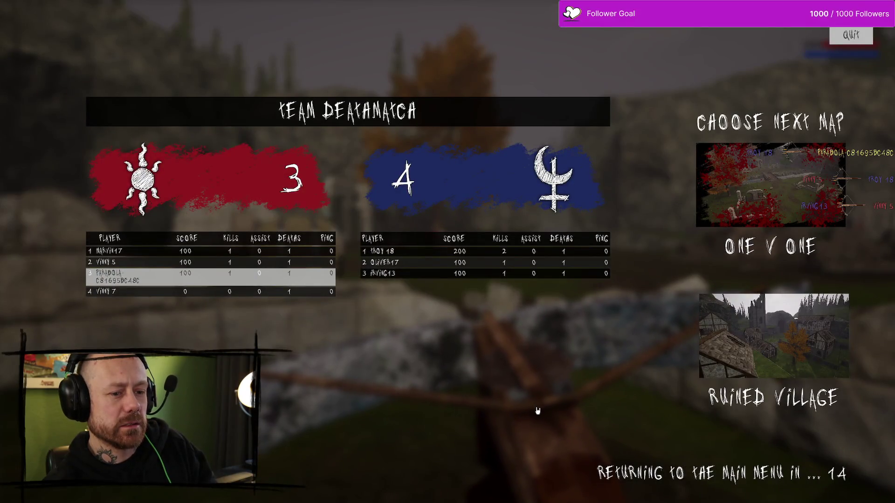
{"action": "key", "text": "Escape"}
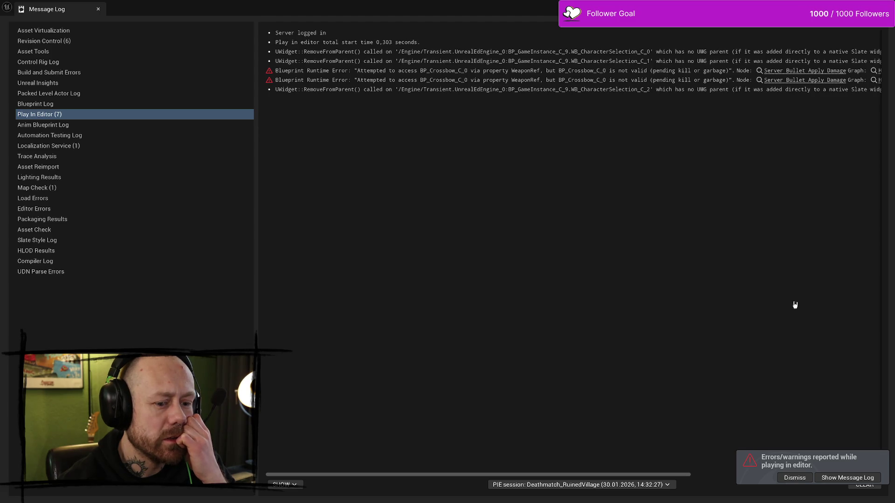
Close the error log, launch a new playtest, and quit its match to the main menu.
{"action": "key", "text": "alt+F4"}
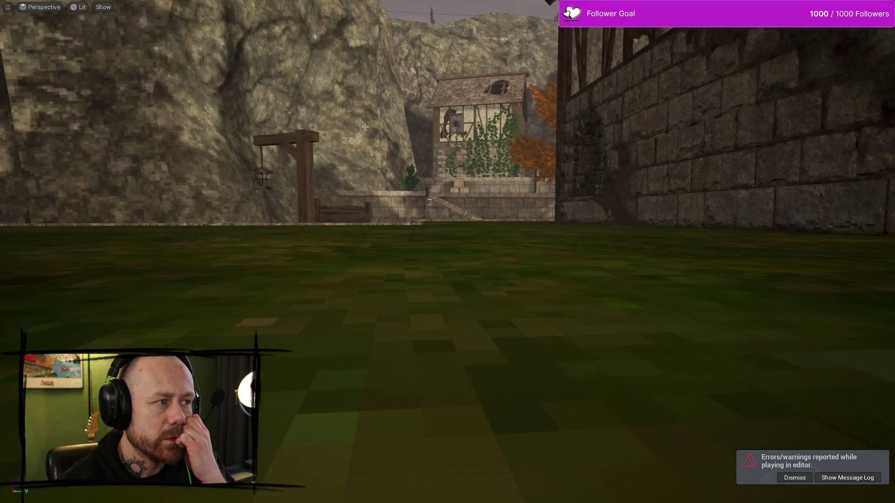
{"action": "key", "text": "alt+p"}
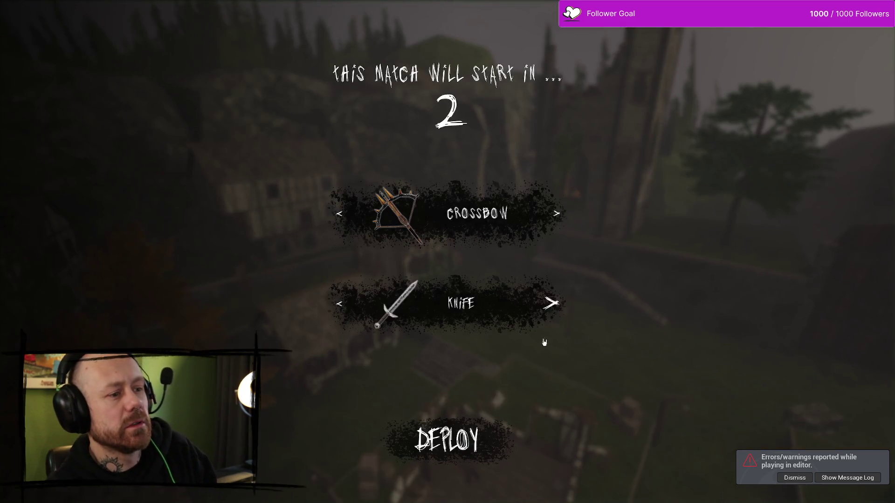
{"action": "key", "text": "Escape"}
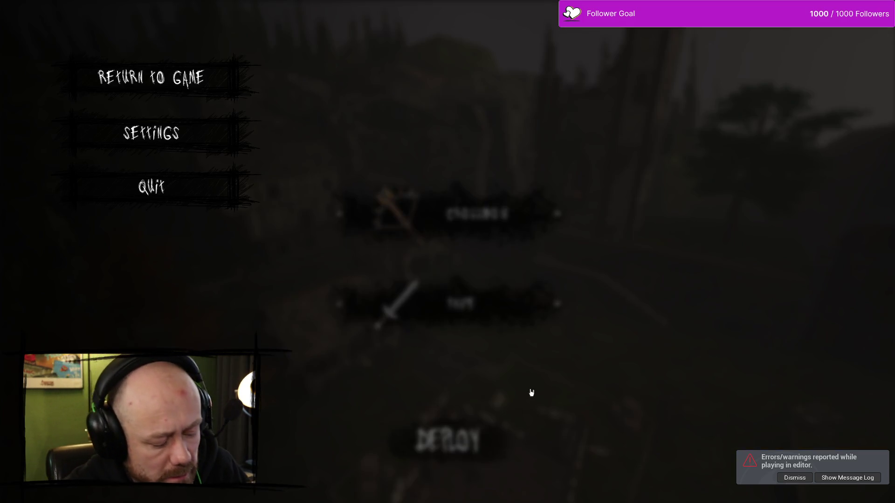
{"action": "left_click", "coordinate": [152, 186]}
{"action": "left_click", "coordinate": [350, 309]}
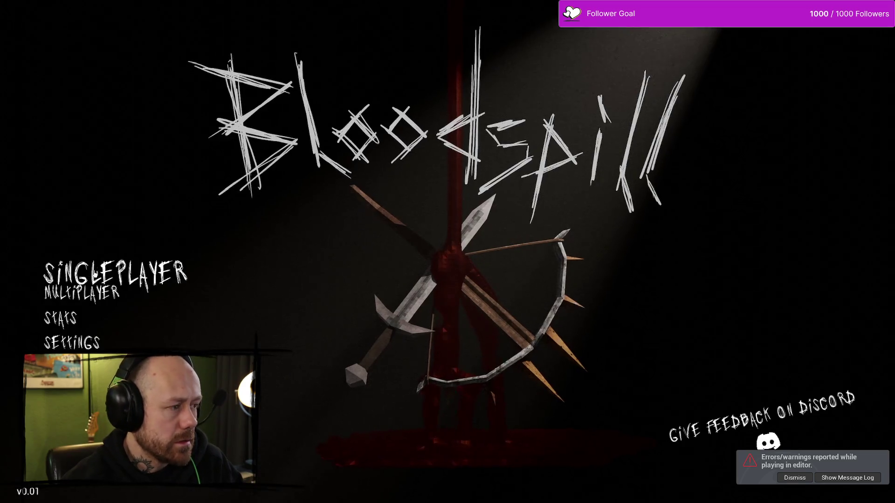
Play a singleplayer Team Deathmatch with fewer Points to Win, deploying with the crossbow, then stop.
{"action": "left_click", "coordinate": [114, 274]}
{"action": "left_click", "coordinate": [695, 170]}
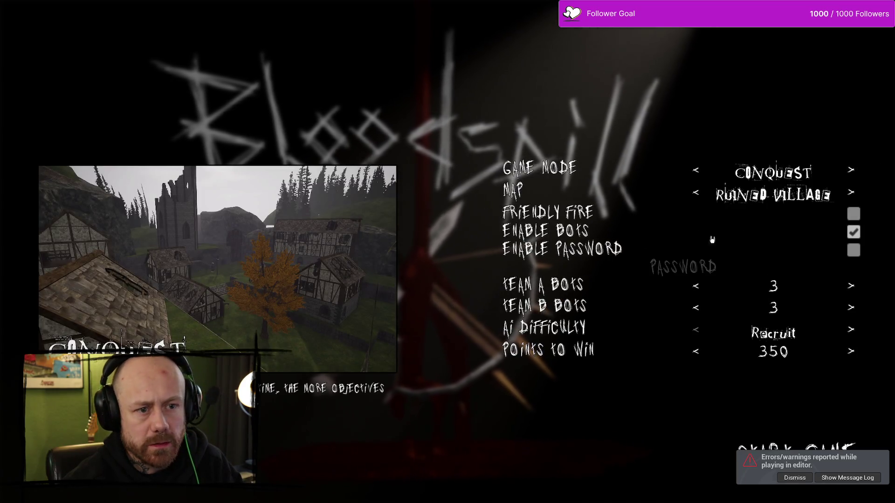
{"action": "left_click", "coordinate": [695, 170]}
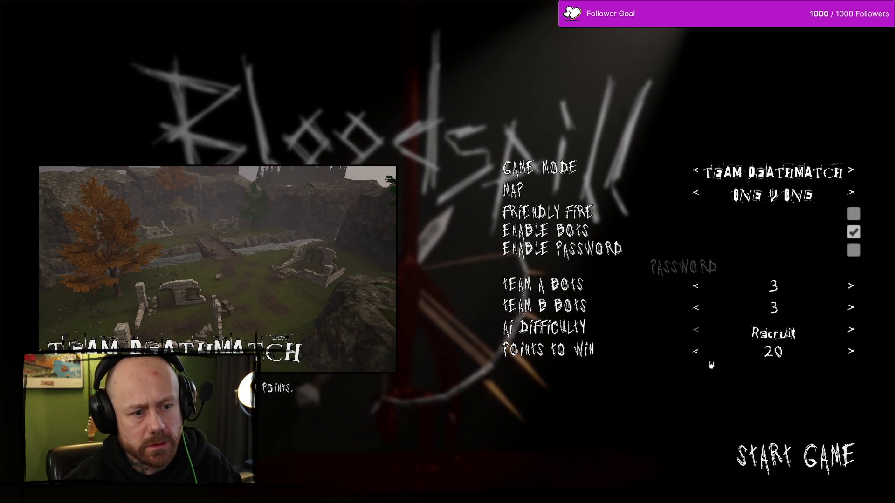
{"action": "left_click", "coordinate": [697, 357]}
{"action": "left_click", "coordinate": [795, 458]}
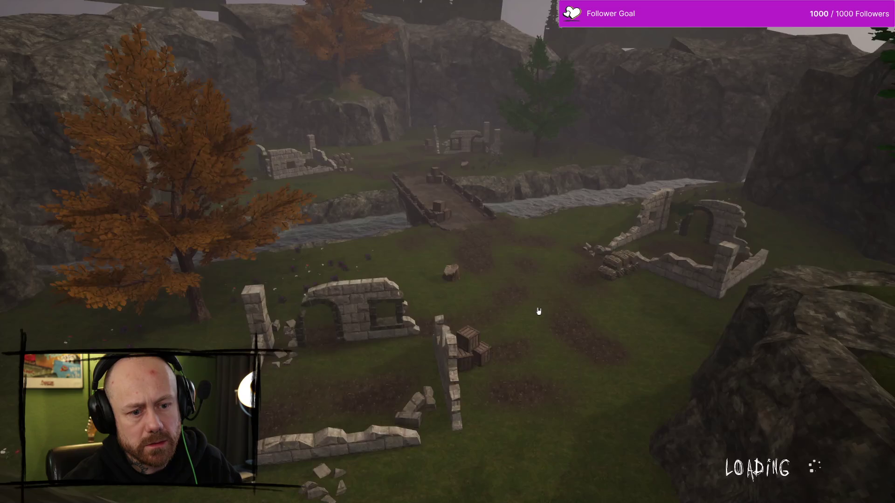
{"action": "left_click", "coordinate": [514, 451]}
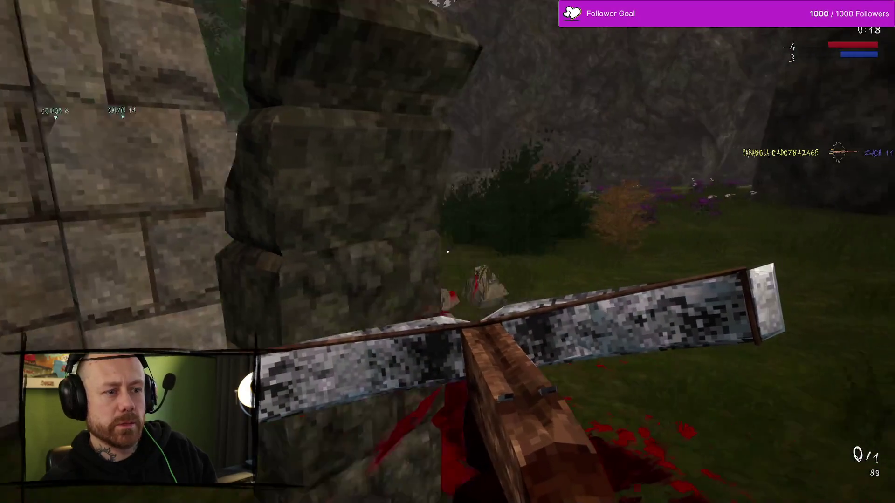
{"action": "key", "text": "Escape"}
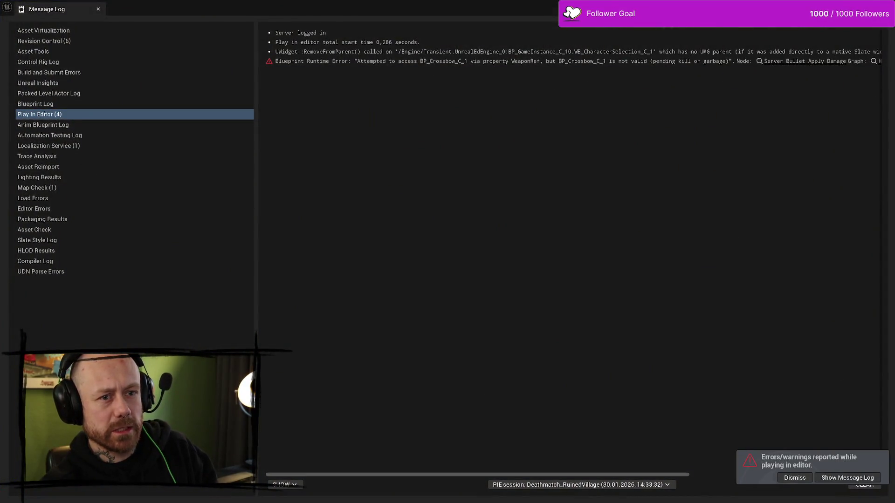
Launch another playtest and quit its match back to the main menu.
{"action": "key", "text": "alt+p"}
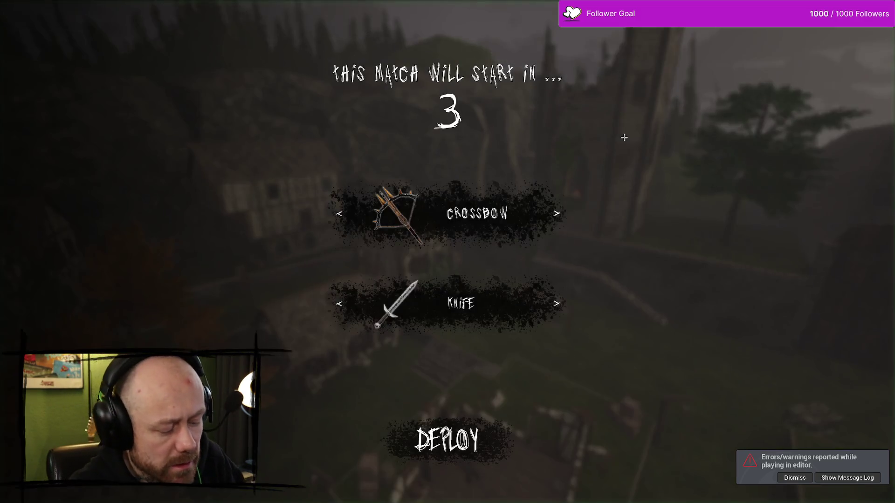
{"action": "key", "text": "Escape"}
{"action": "left_click", "coordinate": [224, 201]}
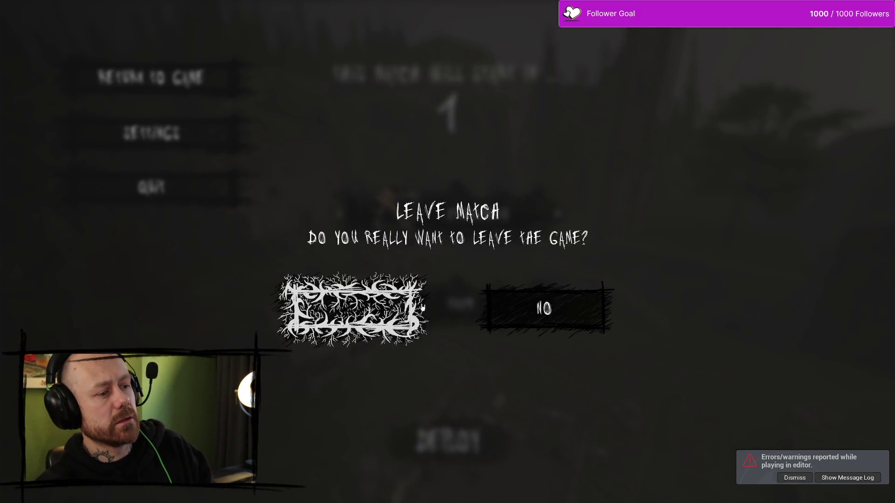
{"action": "left_click", "coordinate": [422, 307]}
Start a singleplayer Team Deathmatch with Points to Win set to 4.
{"action": "left_click", "coordinate": [94, 265]}
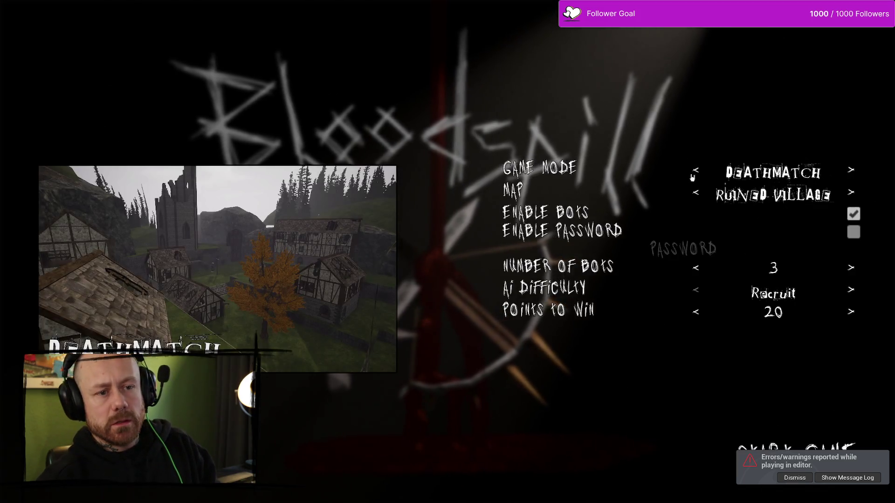
{"action": "left_click", "coordinate": [694, 171]}
{"action": "left_click", "coordinate": [696, 351]}
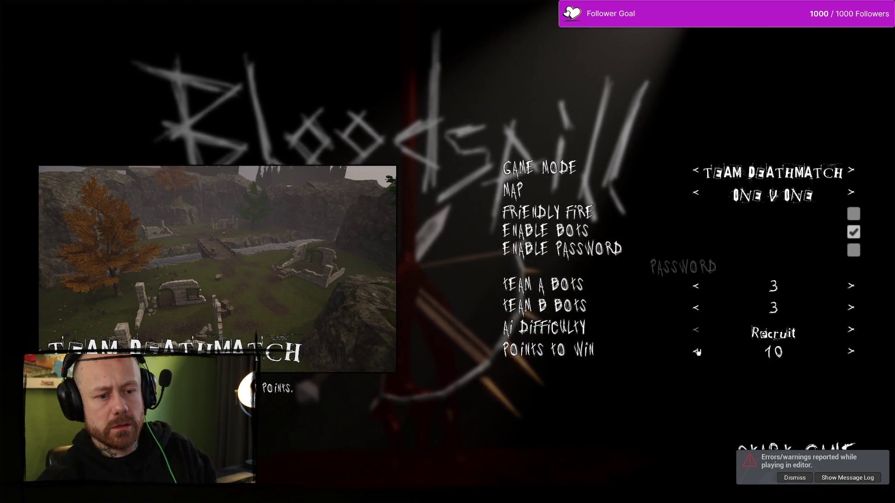
{"action": "left_click", "coordinate": [696, 351]}
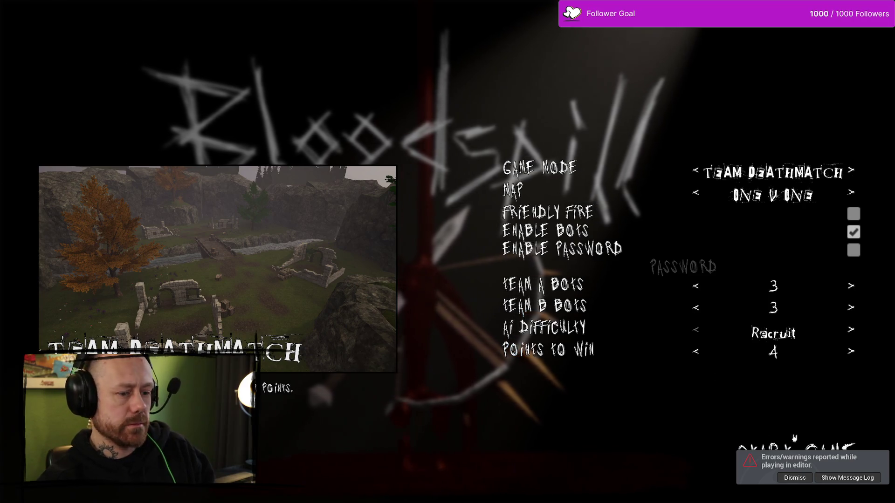
{"action": "left_click", "coordinate": [794, 478]}
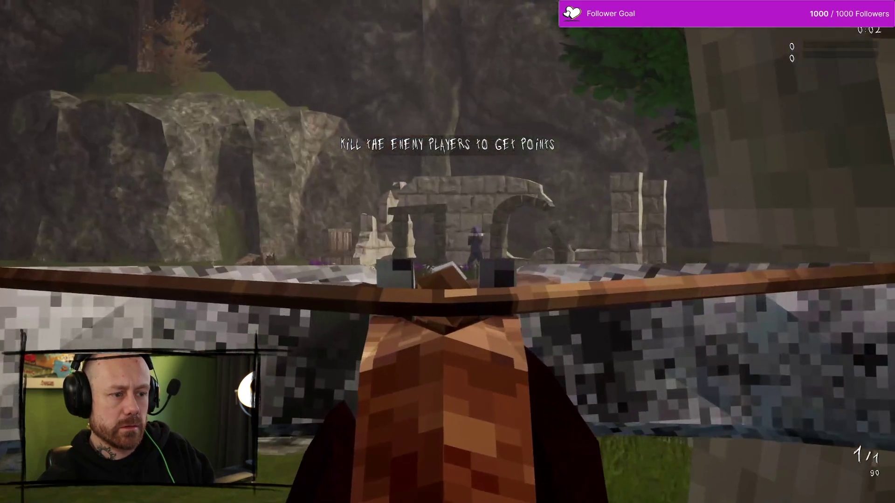
Shoot and reload the crossbow against red enemies until the 4–2 finish, then stop the playtest.
{"action": "left_click", "coordinate": [448, 252]}
{"action": "key", "text": "r"}
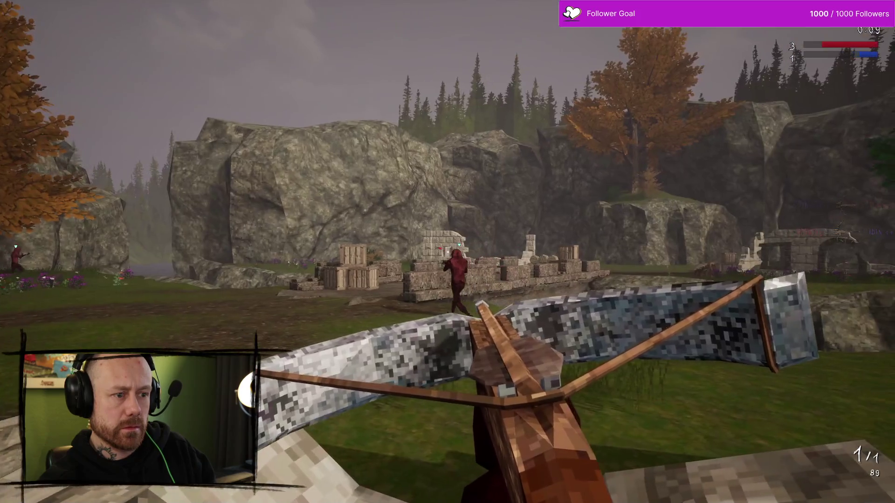
{"action": "right_click", "coordinate": [447, 252]}
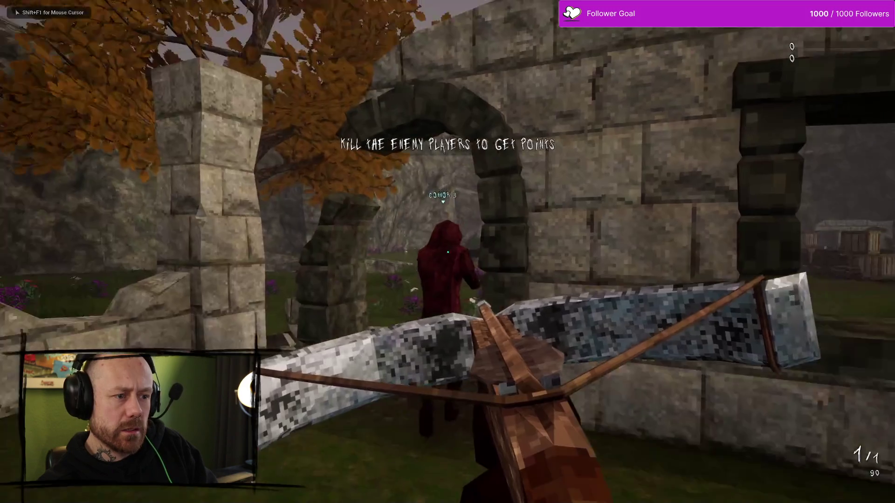
{"action": "left_click", "coordinate": [447, 252]}
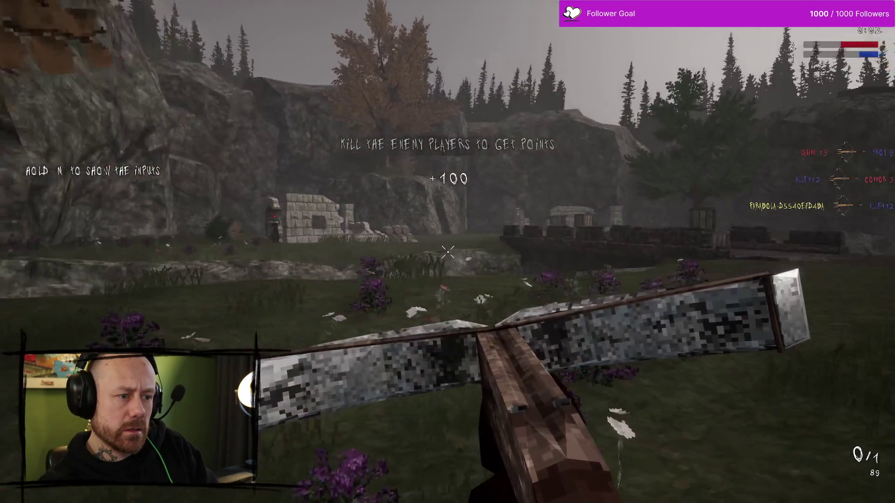
{"action": "key", "text": "Escape"}
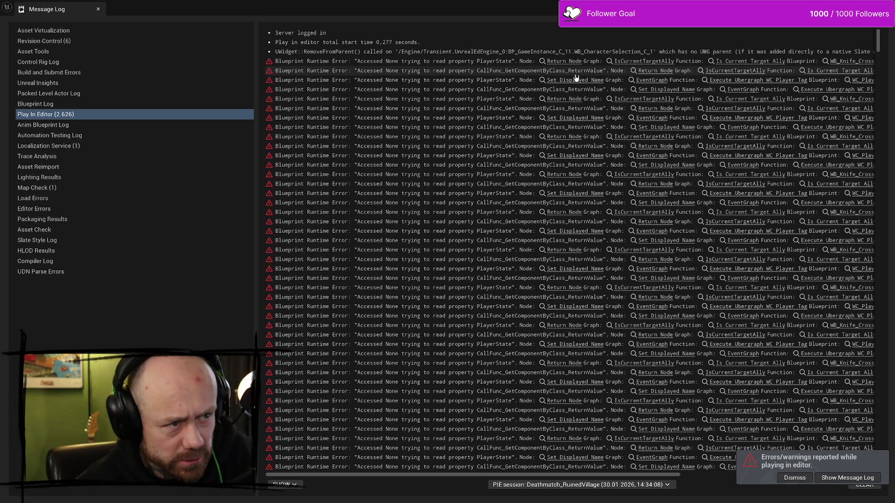
{"action": "scroll", "coordinate": [606, 121], "scroll_direction": "down", "scroll_amount": 5}
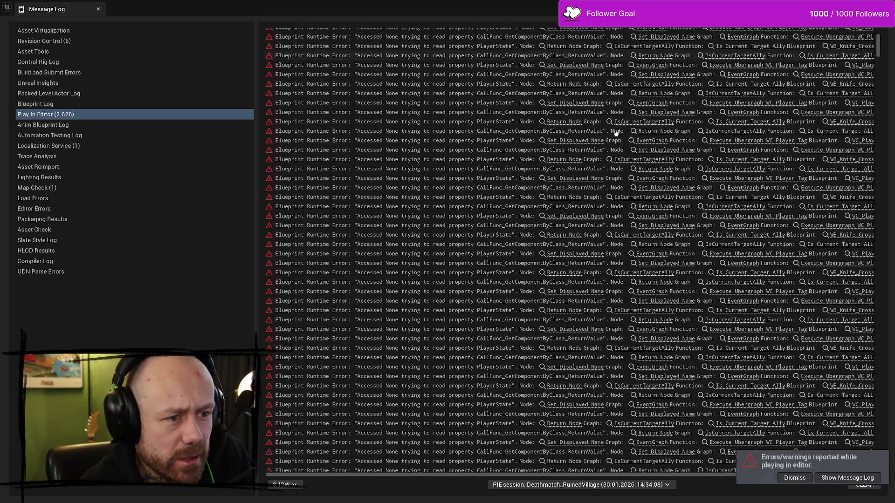
{"action": "scroll", "coordinate": [615, 132], "scroll_direction": "down", "scroll_amount": 5}
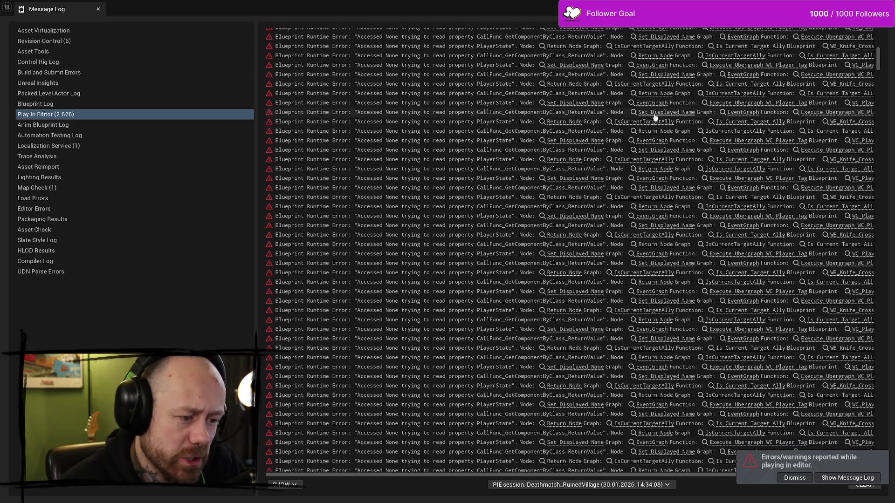
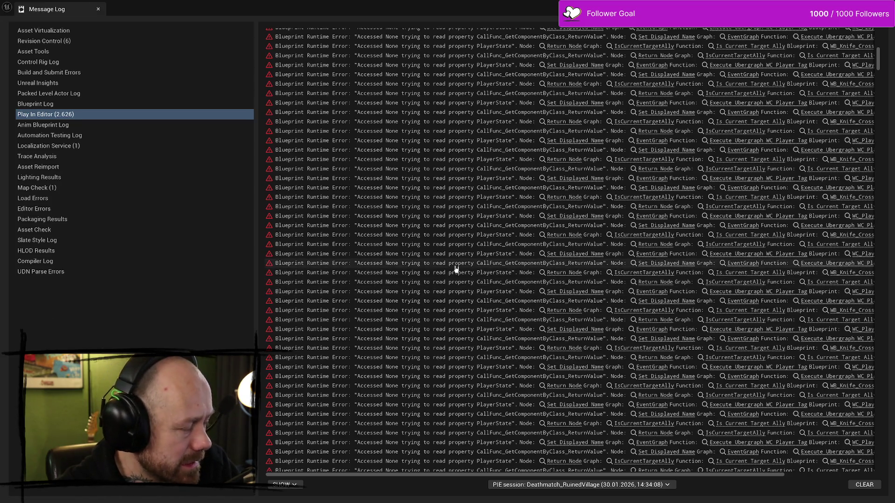
Open WC_PlayerTag's Event Graph from the error entry and nudge the Begin Play comment box right.
{"action": "left_click", "coordinate": [651, 219]}
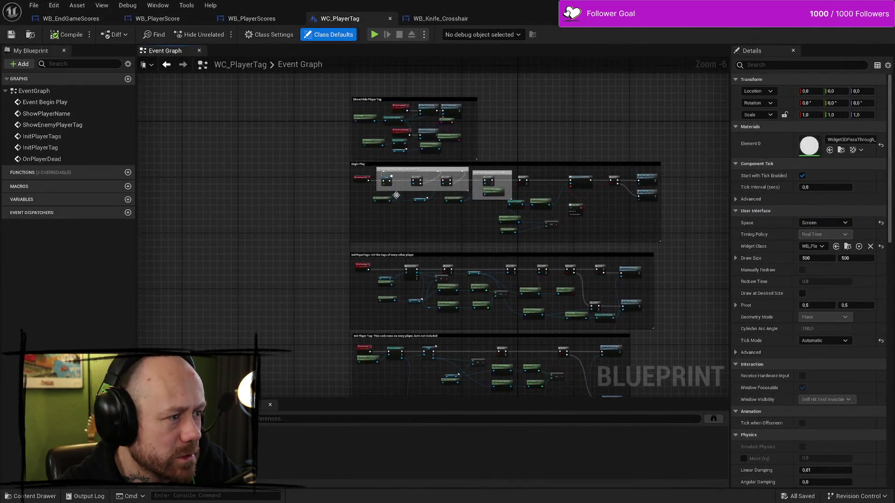
{"action": "scroll", "coordinate": [391, 198], "scroll_direction": "up", "scroll_amount": 5}
{"action": "scroll", "coordinate": [426, 264], "scroll_direction": "down", "scroll_amount": 2}
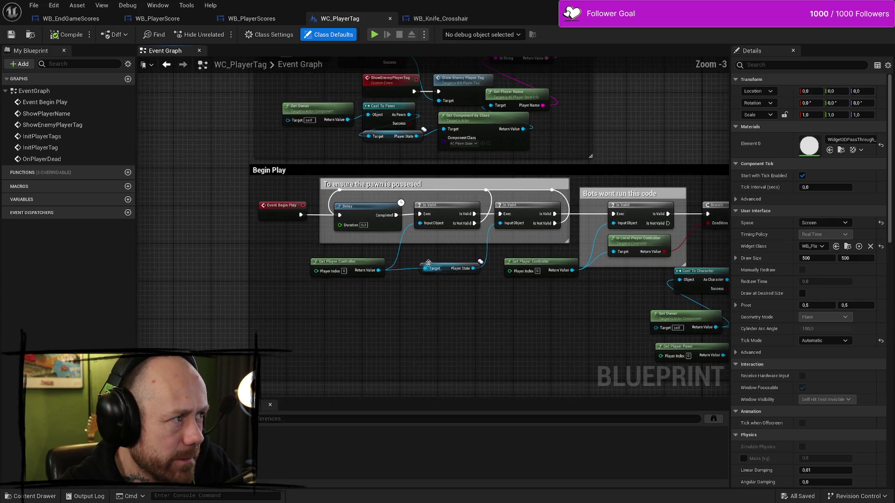
{"action": "scroll", "coordinate": [427, 264], "scroll_direction": "down", "scroll_amount": 1}
{"action": "left_click", "coordinate": [562, 202]}
{"action": "left_click_drag", "start_coordinate": [562, 203], "coordinate": [566, 202]}
{"action": "left_click", "coordinate": [579, 170]}
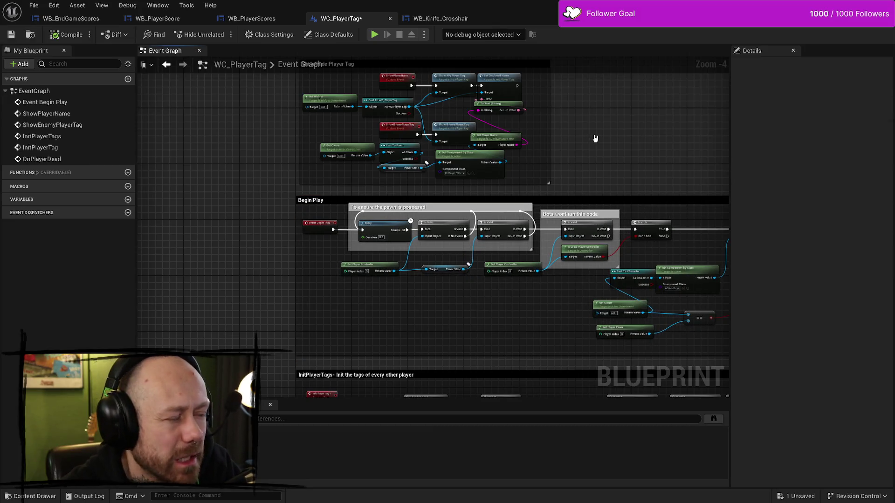
Close the WB_PlayerScore widget tab and return to WC_PlayerTag's Event Graph.
{"action": "left_click", "coordinate": [173, 18]}
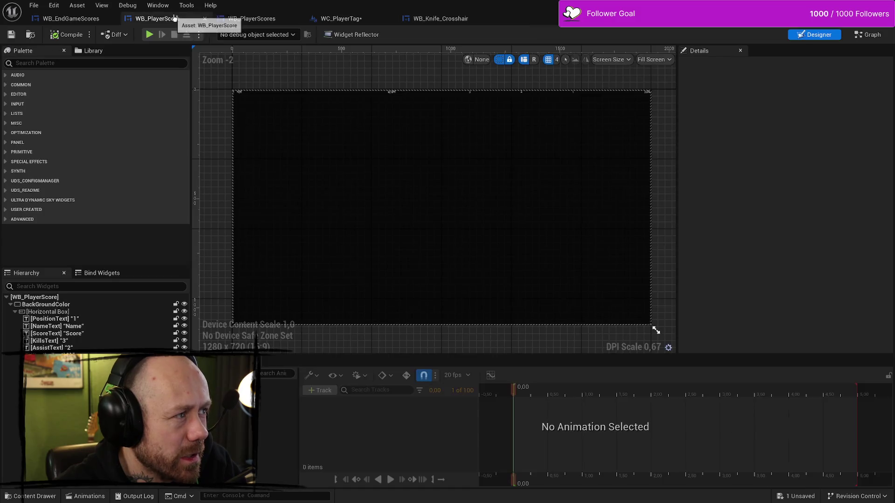
{"action": "left_click", "coordinate": [244, 19]}
{"action": "left_click", "coordinate": [198, 19]}
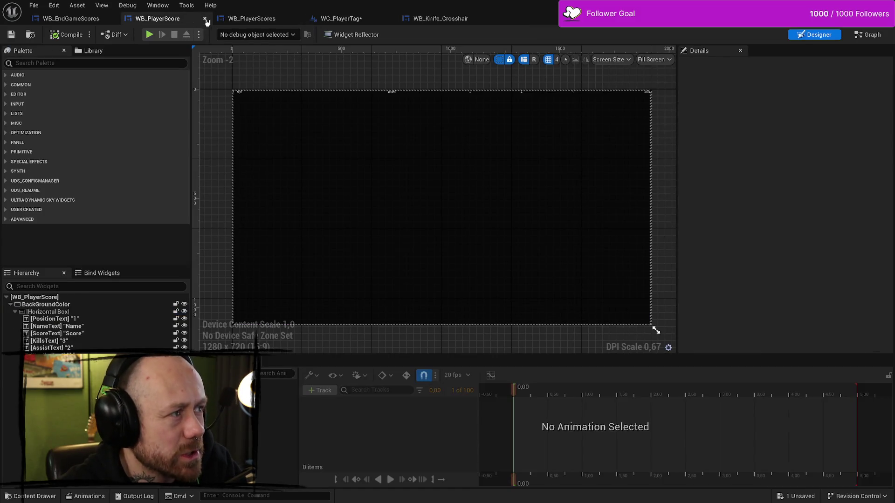
{"action": "left_click", "coordinate": [205, 19]}
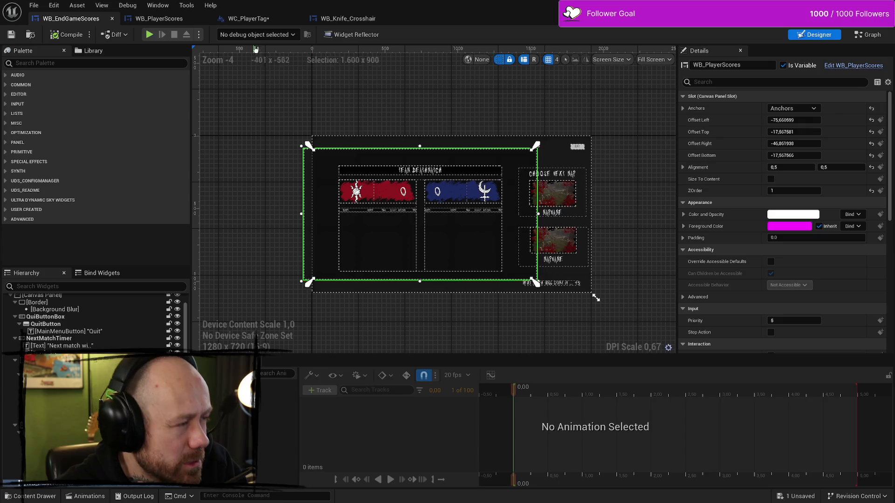
{"action": "left_click", "coordinate": [159, 19]}
{"action": "left_click", "coordinate": [265, 21]}
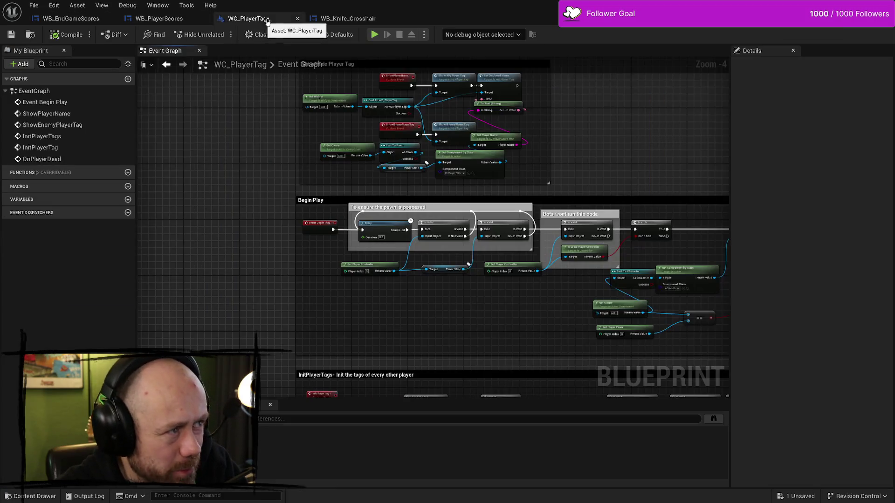
Compile WC_PlayerTag and bring up the annotated IS VALID screenshot.
{"action": "left_click", "coordinate": [69, 37]}
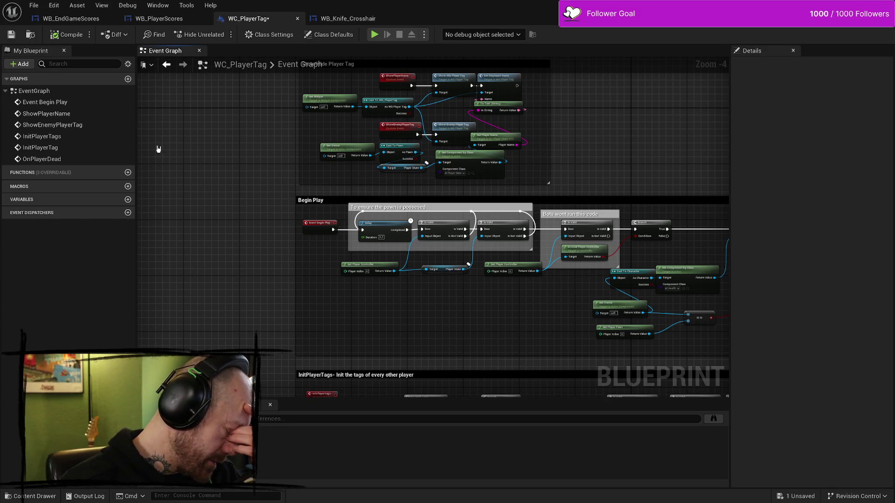
{"action": "left_click_drag", "start_coordinate": [283, 177], "coordinate": [282, 206]}
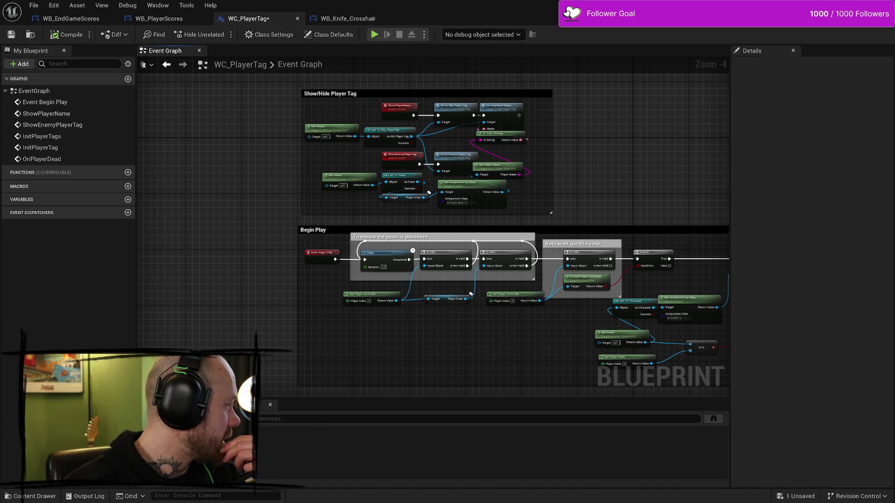
{"action": "key", "text": "alt+Tab"}
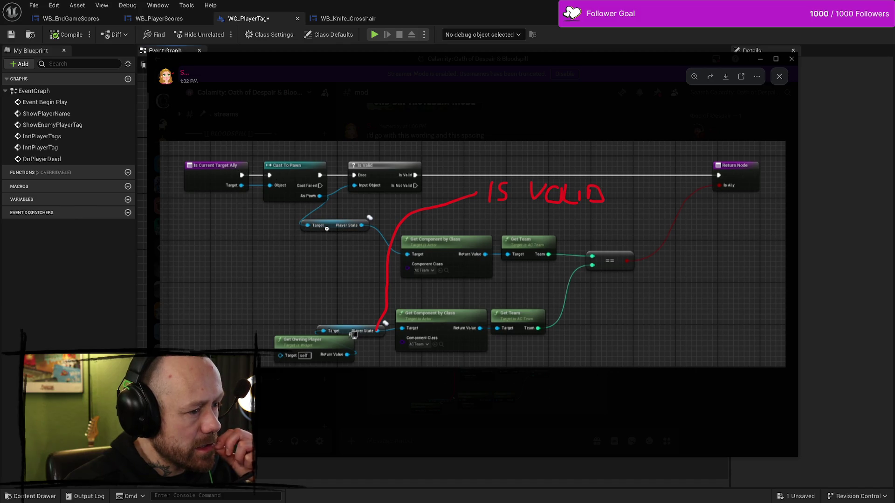
Close Discord's screenshot viewer and minimize Discord to get back to the WC_PlayerTag graph.
{"action": "right_click", "coordinate": [385, 189]}
{"action": "left_click", "coordinate": [339, 285]}
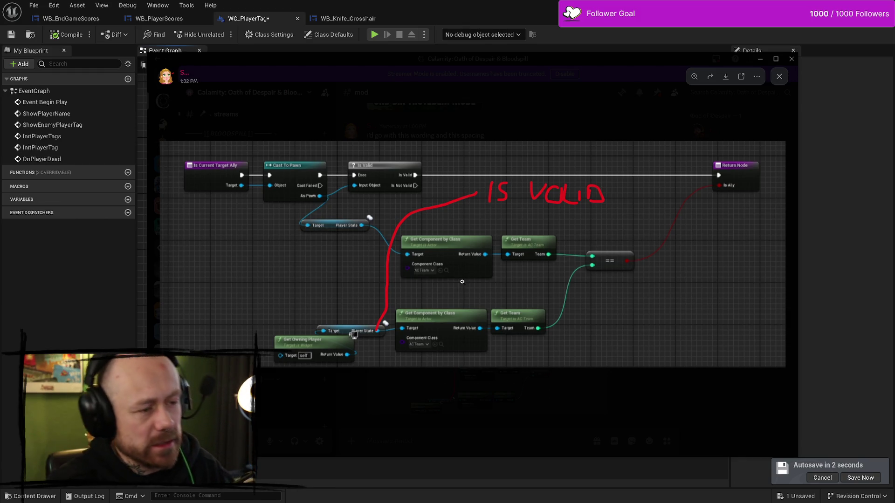
{"action": "left_click", "coordinate": [782, 76]}
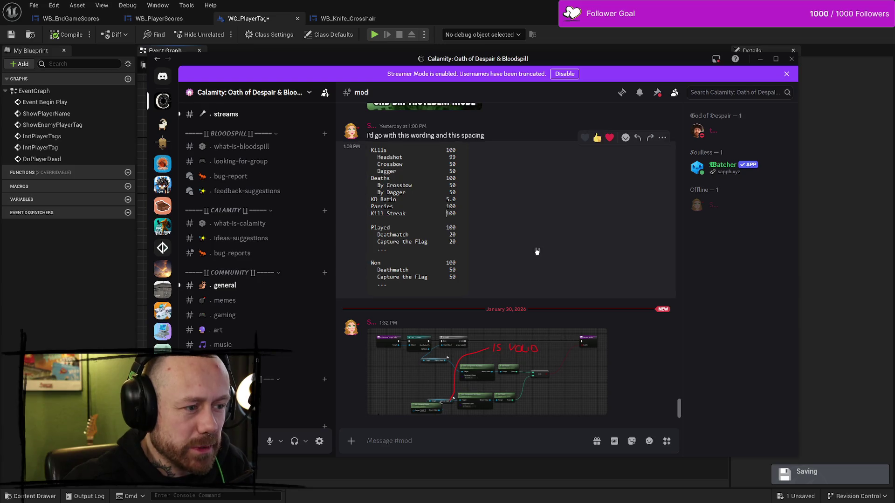
{"action": "left_click", "coordinate": [759, 59]}
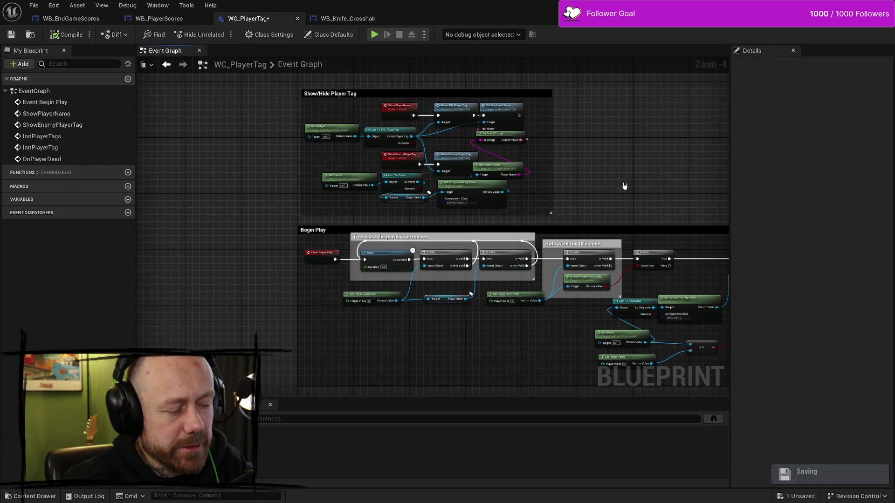
{"action": "left_click_drag", "start_coordinate": [617, 194], "coordinate": [611, 179]}
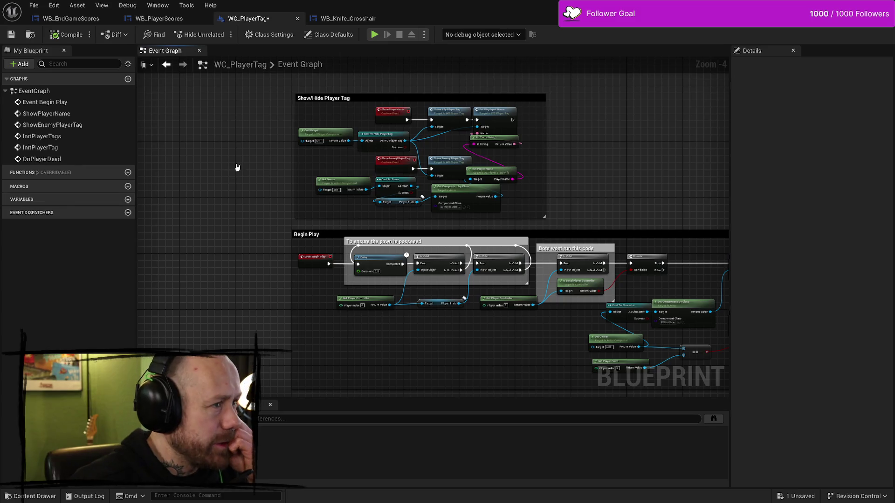
{"action": "scroll", "coordinate": [231, 174], "scroll_direction": "down", "scroll_amount": 2}
In Is Current Target Ally, add an Is Valid on the lower Player State output and chain it after the first check.
{"action": "left_click", "coordinate": [348, 18]}
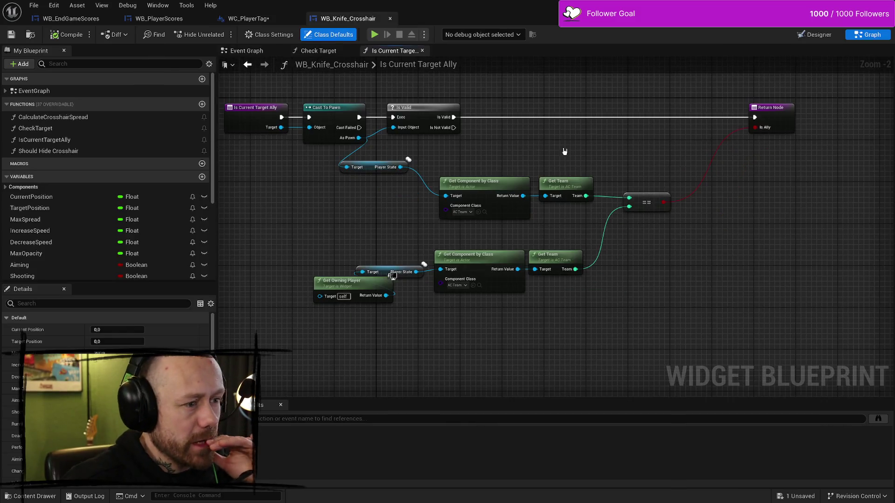
{"action": "mouse_move", "coordinate": [415, 272]}
{"action": "left_mouse_down"}
{"action": "mouse_move", "coordinate": [370, 234]}
{"action": "mouse_move", "coordinate": [493, 140]}
{"action": "left_mouse_up"}
{"action": "type", "text": "is "}
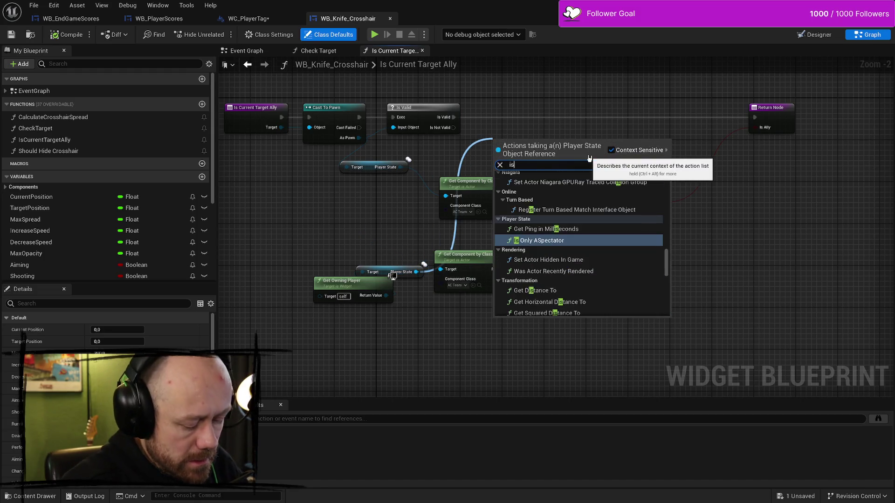
{"action": "type", "text": "val"}
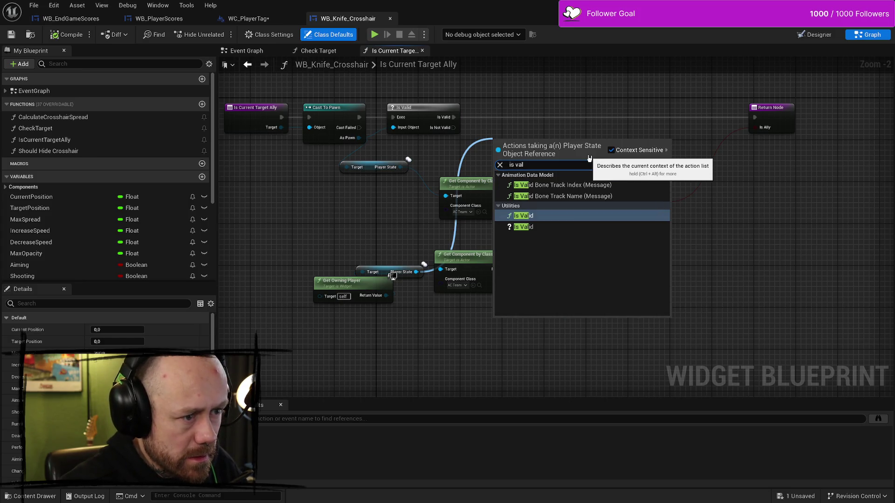
{"action": "key", "text": "Down"}
{"action": "key", "text": "Return"}
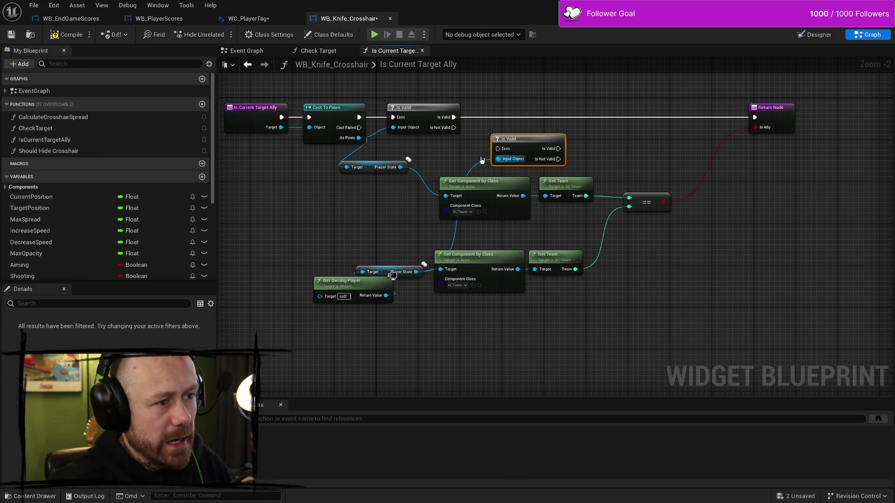
{"action": "mouse_move", "coordinate": [453, 117]}
{"action": "left_mouse_down"}
{"action": "mouse_move", "coordinate": [497, 148]}
{"action": "mouse_move", "coordinate": [507, 107]}
{"action": "mouse_move", "coordinate": [601, 122]}
{"action": "mouse_move", "coordinate": [754, 117]}
{"action": "left_mouse_up"}
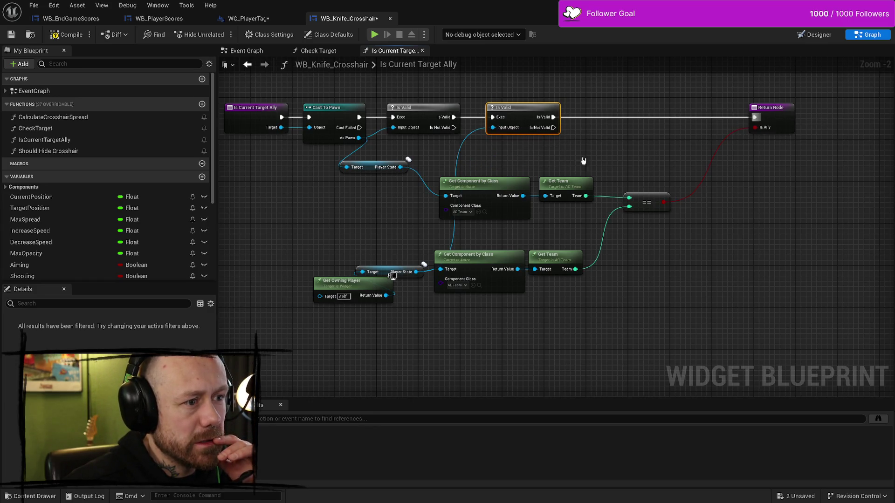
Move Get Owning Player and Player State left, then compile and save WB_Knife_Crosshair.
{"action": "left_click_drag", "start_coordinate": [418, 279], "coordinate": [377, 230]}
{"action": "left_click", "coordinate": [408, 206]}
{"action": "mouse_move", "coordinate": [286, 238]}
{"action": "left_mouse_down"}
{"action": "mouse_move", "coordinate": [404, 263]}
{"action": "mouse_move", "coordinate": [359, 259]}
{"action": "mouse_move", "coordinate": [369, 271]}
{"action": "left_mouse_up"}
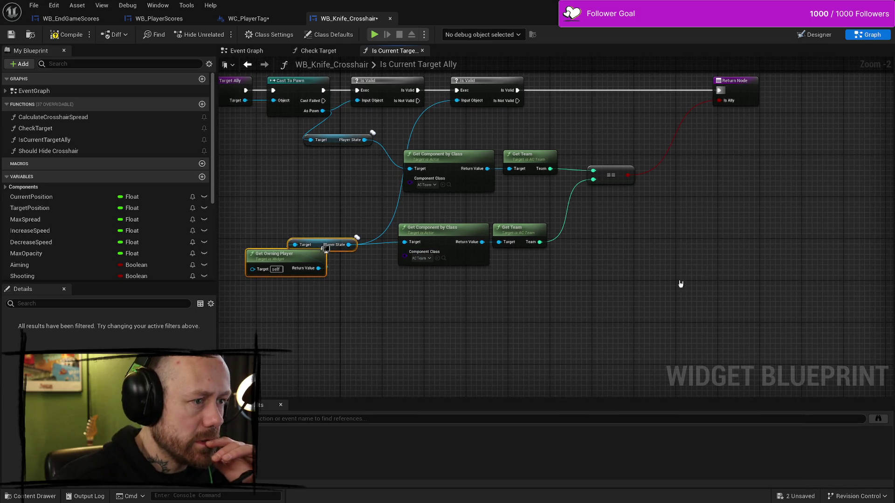
{"action": "left_click_drag", "start_coordinate": [313, 203], "coordinate": [357, 299]}
{"action": "left_click", "coordinate": [344, 244]}
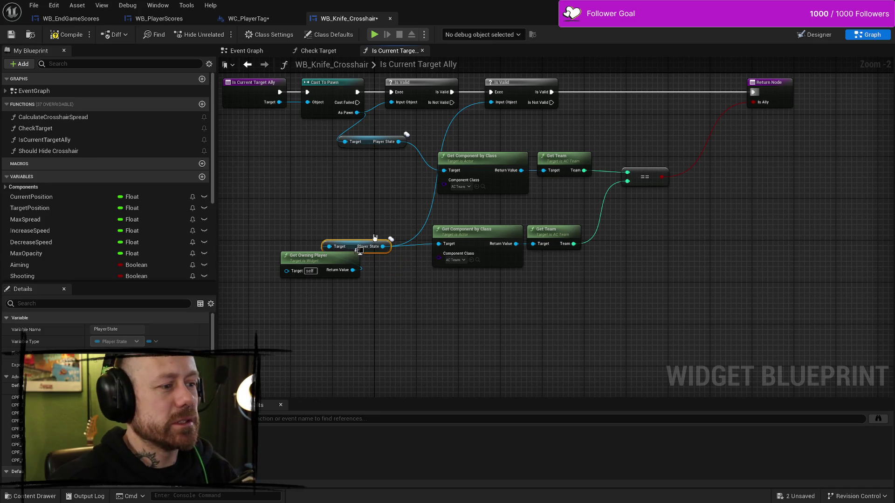
{"action": "left_click", "coordinate": [68, 35]}
{"action": "left_click", "coordinate": [12, 35]}
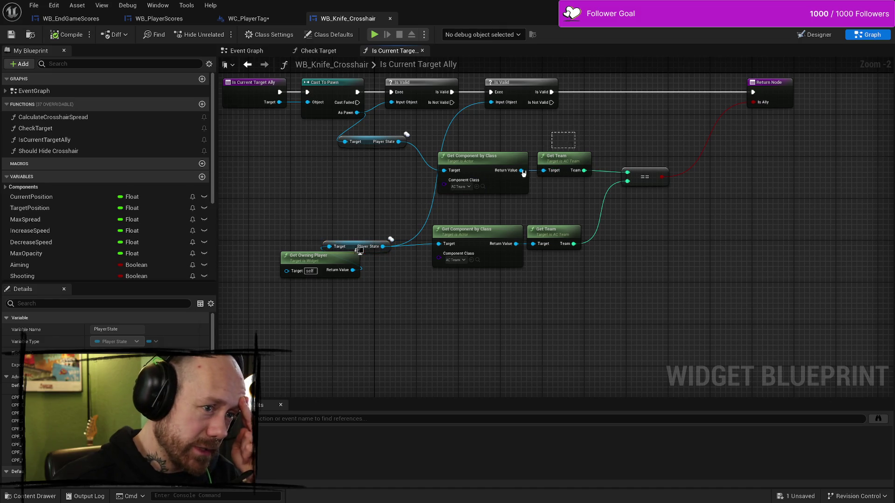
Shift Get Component by Class and Get Team right, save again, and frame the whole graph.
{"action": "left_click_drag", "start_coordinate": [597, 147], "coordinate": [436, 195]}
{"action": "left_click_drag", "start_coordinate": [512, 150], "coordinate": [522, 150]}
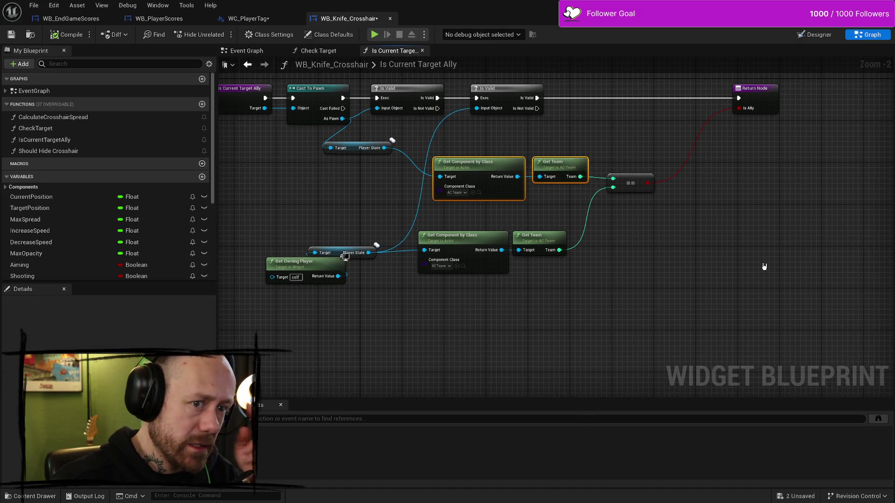
{"action": "left_click", "coordinate": [11, 34]}
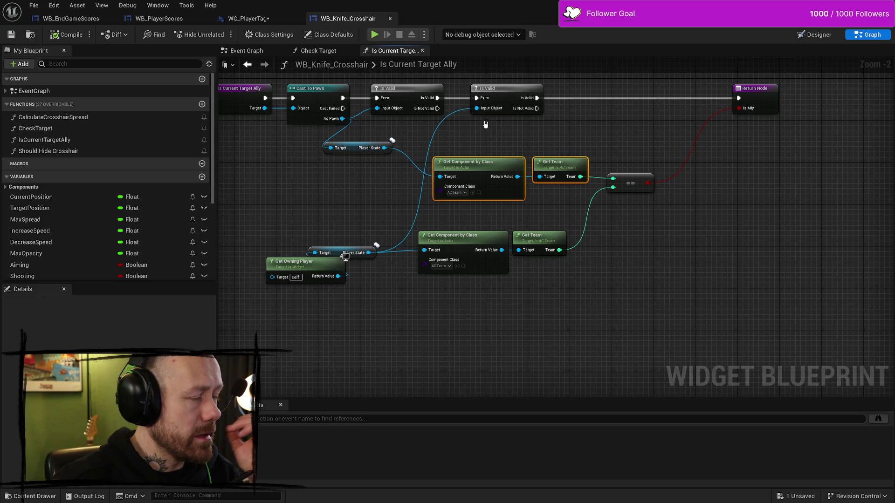
{"action": "key", "text": "Home"}
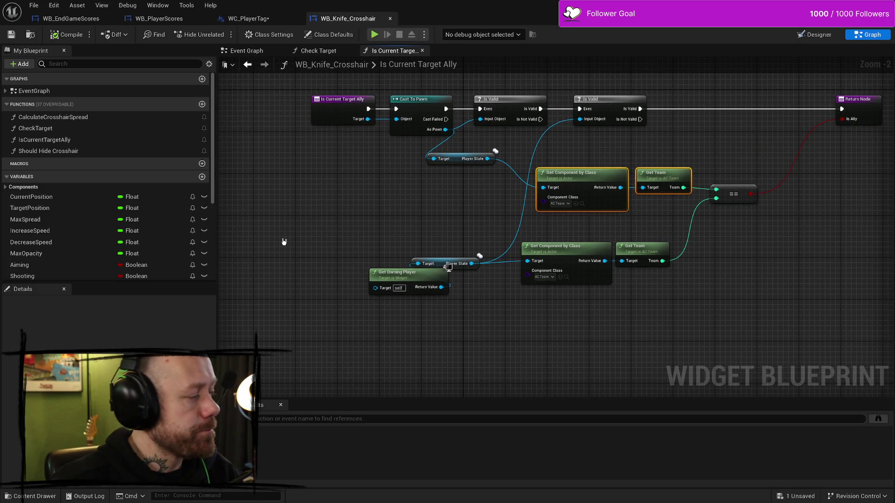
{"action": "key", "text": "ctrl+space"}
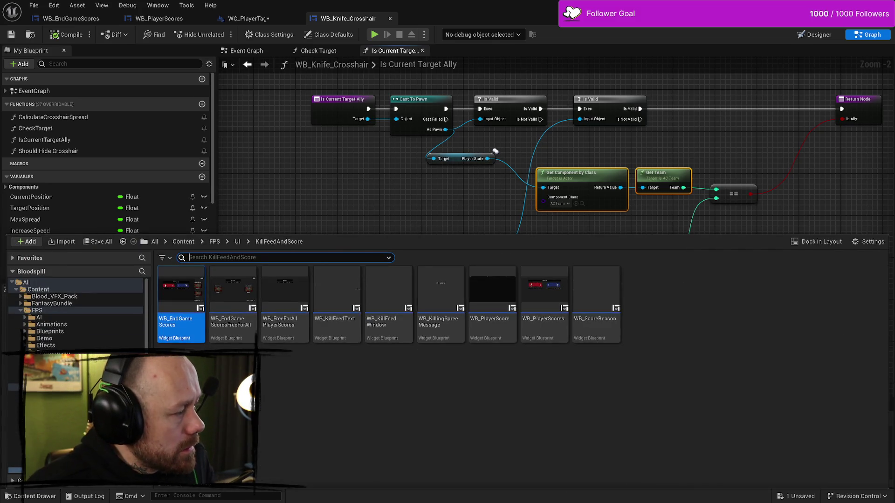
From the runtime error log, open WB_PlayerTag at its SetDisplayedName event.
{"action": "key", "text": "alt+Tab"}
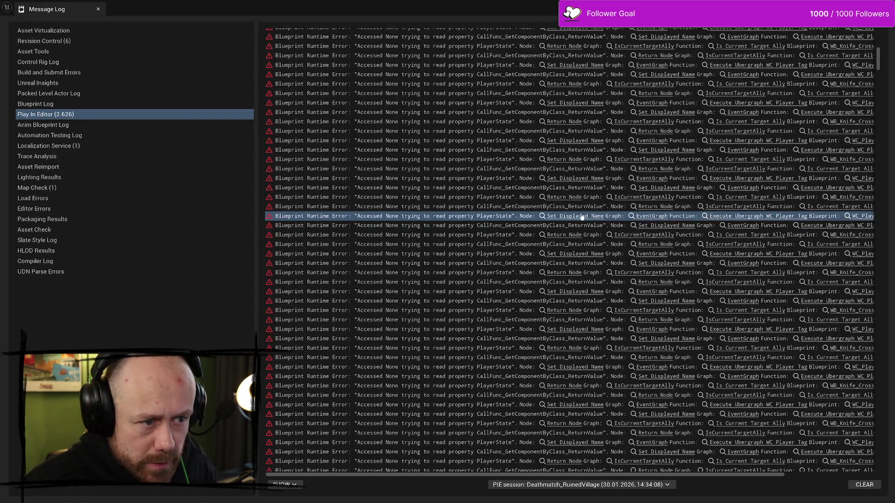
{"action": "left_click", "coordinate": [581, 217]}
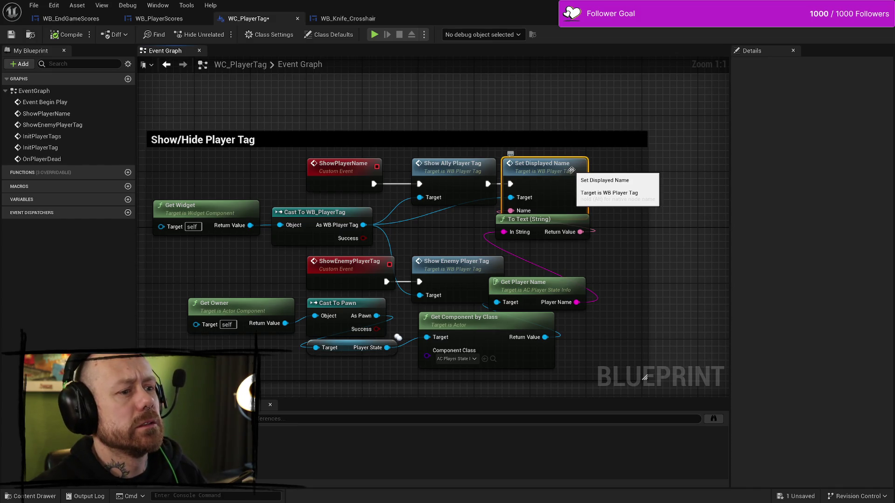
{"action": "double_click", "coordinate": [571, 170]}
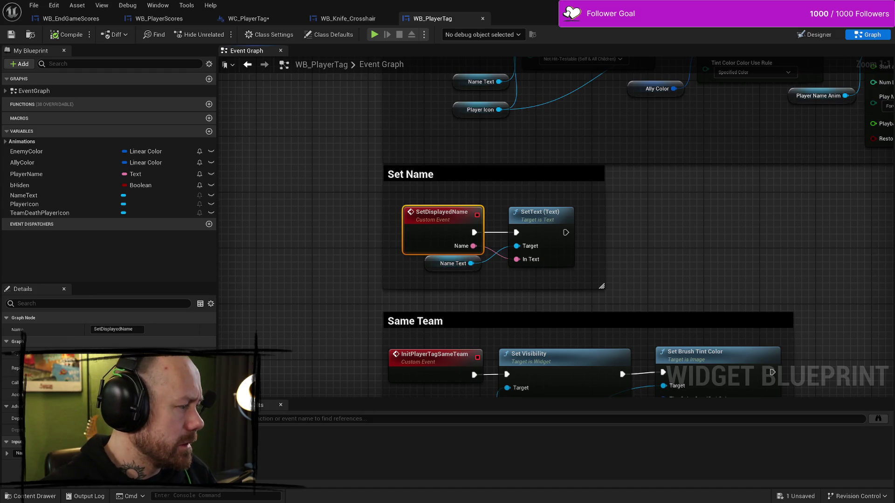
Follow the log to Is Current Target Ally, compile WB_Knife_Crosshair, then jump to WC_PlayerTag's Set Displayed Name.
{"action": "key", "text": "alt+Tab"}
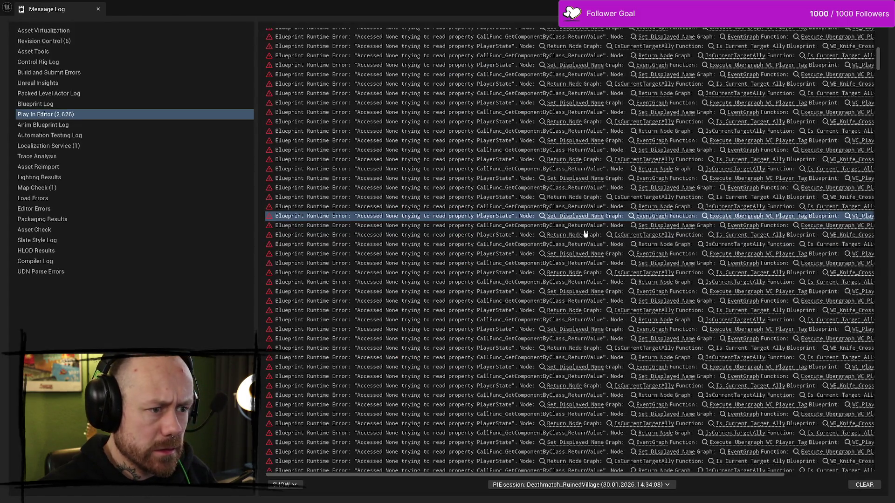
{"action": "left_click_drag", "start_coordinate": [647, 478], "coordinate": [738, 478]}
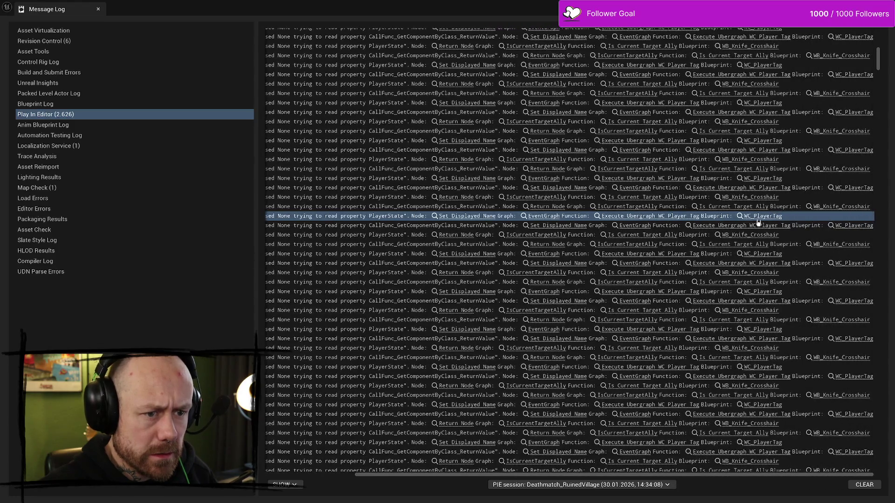
{"action": "left_click", "coordinate": [756, 236]}
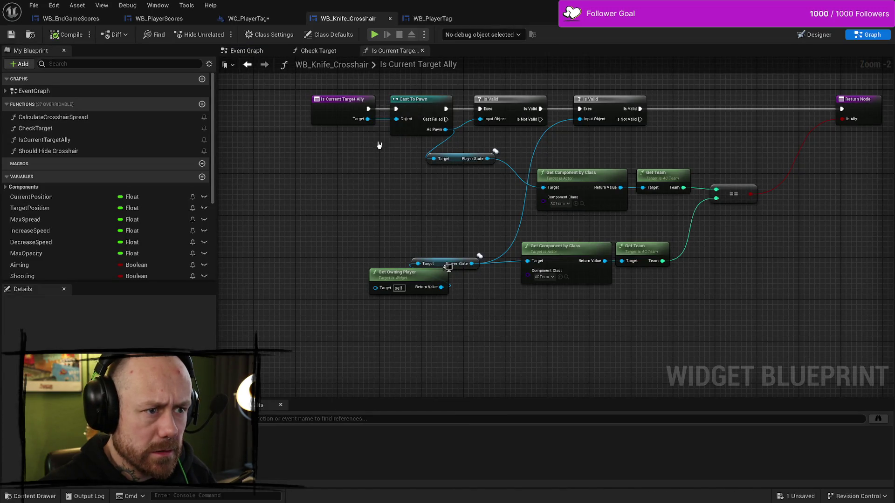
{"action": "left_click", "coordinate": [65, 35]}
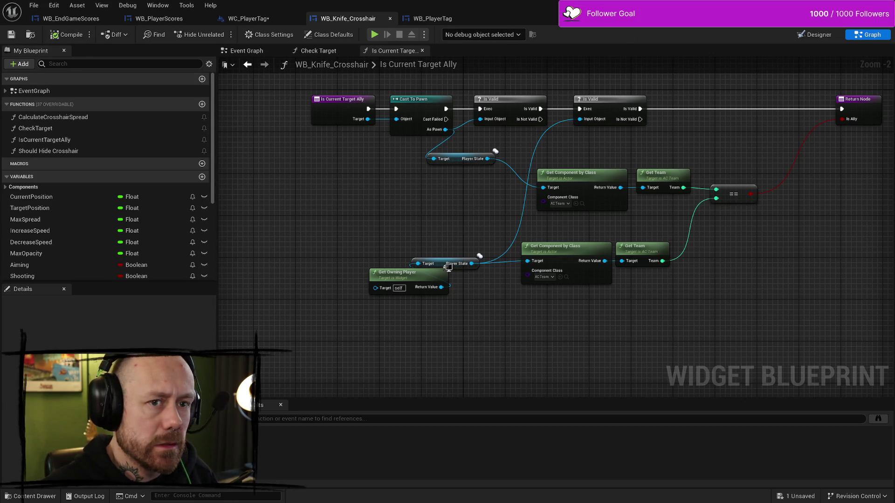
{"action": "key", "text": "alt+Tab"}
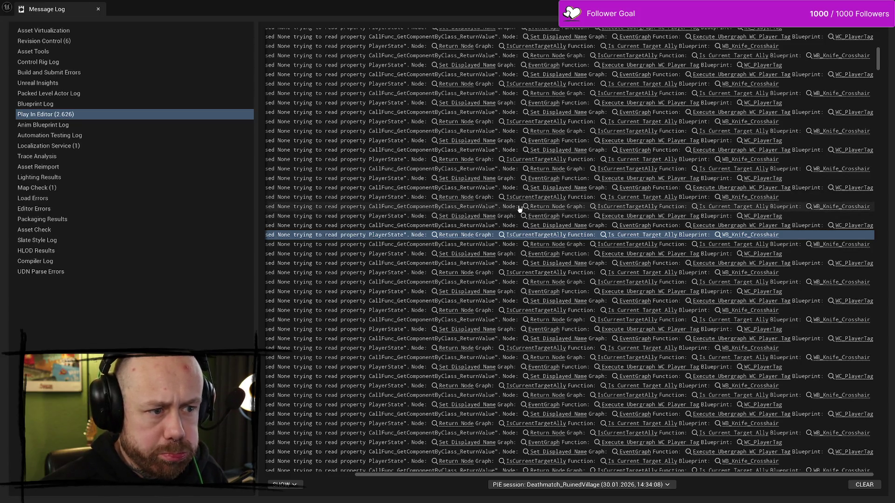
{"action": "left_click", "coordinate": [488, 220]}
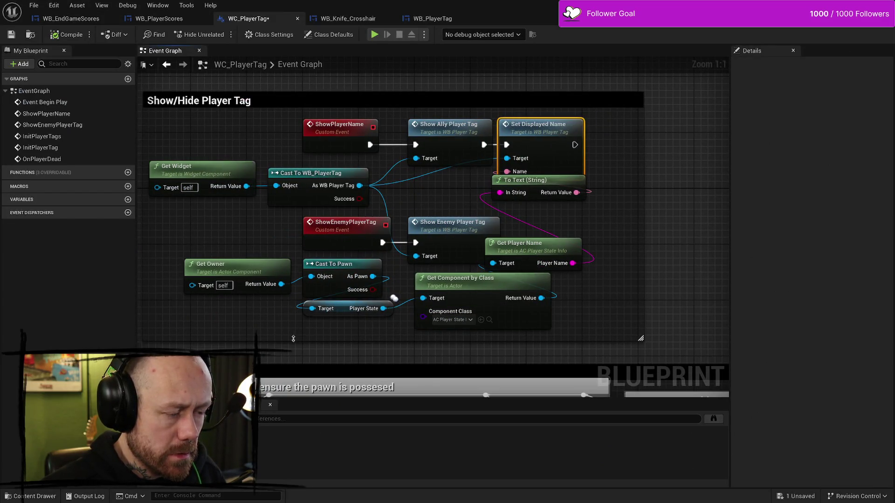
Spread apart the Get Component by Class, Show Enemy Player Tag and Get Player Name nodes.
{"action": "left_click_drag", "start_coordinate": [311, 337], "coordinate": [419, 320]}
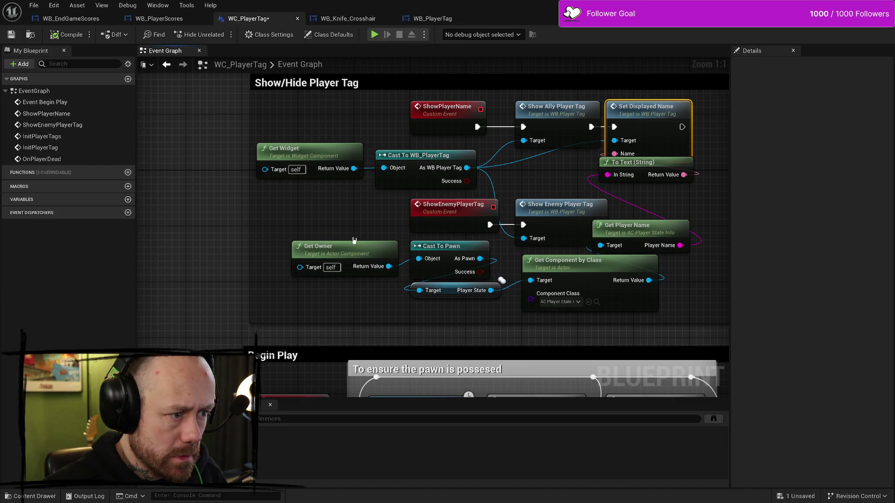
{"action": "left_click", "coordinate": [342, 248]}
{"action": "left_click", "coordinate": [455, 155]}
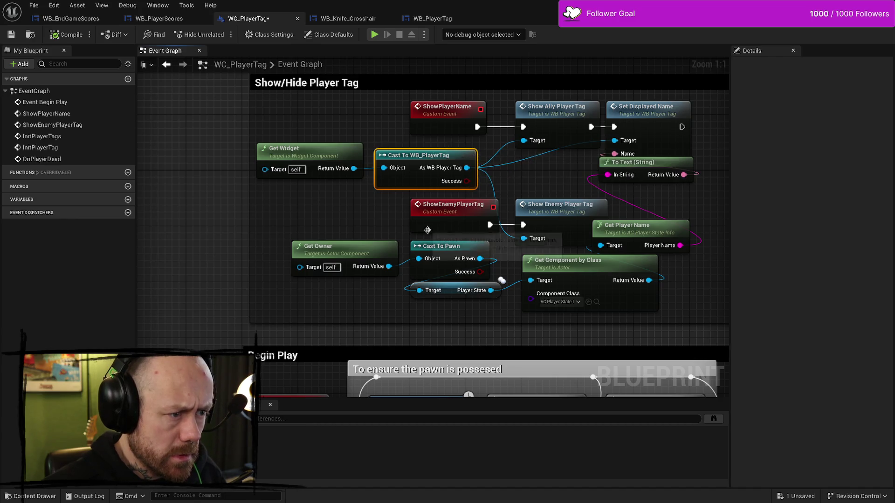
{"action": "left_click_drag", "start_coordinate": [468, 311], "coordinate": [340, 290]}
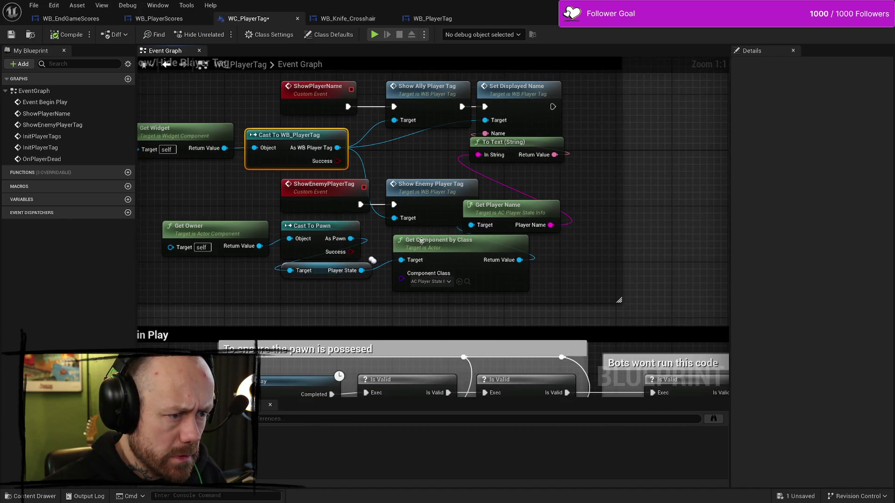
{"action": "left_click_drag", "start_coordinate": [449, 255], "coordinate": [442, 268]}
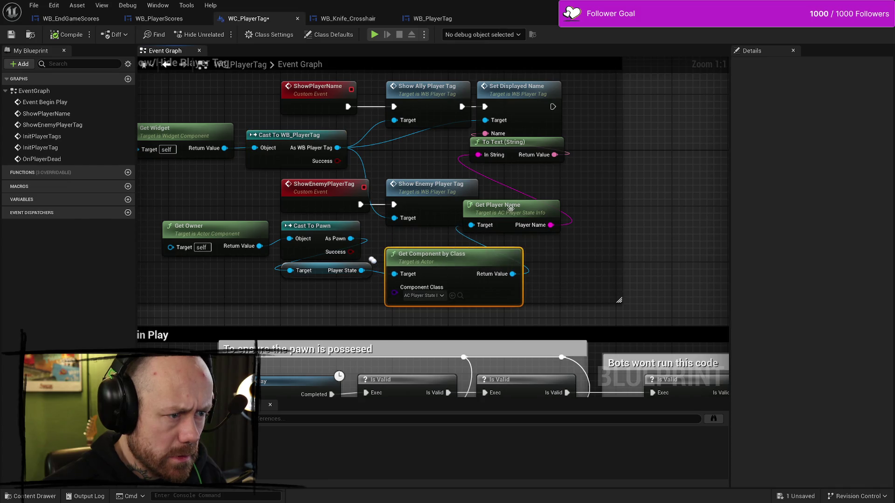
{"action": "left_click_drag", "start_coordinate": [503, 207], "coordinate": [531, 208]}
{"action": "left_click_drag", "start_coordinate": [448, 186], "coordinate": [429, 208]}
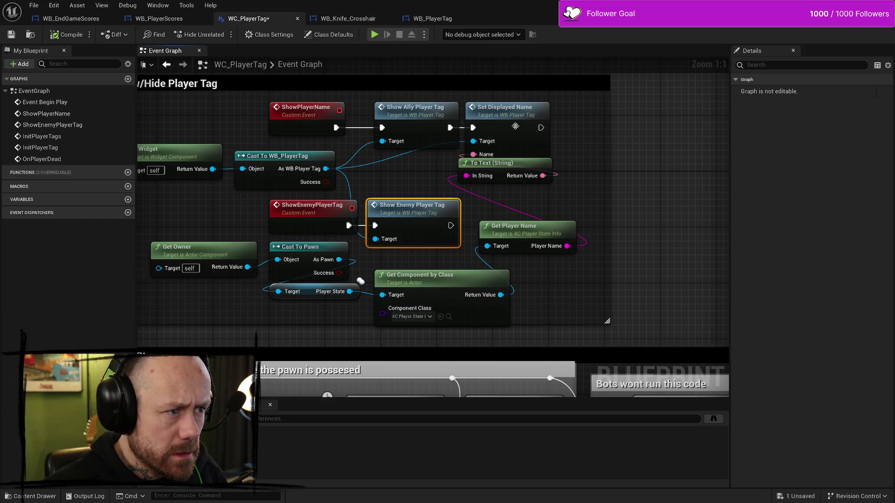
{"action": "mouse_move", "coordinate": [586, 178]}
{"action": "left_mouse_down"}
{"action": "mouse_move", "coordinate": [514, 114]}
{"action": "mouse_move", "coordinate": [548, 114]}
{"action": "left_mouse_up"}
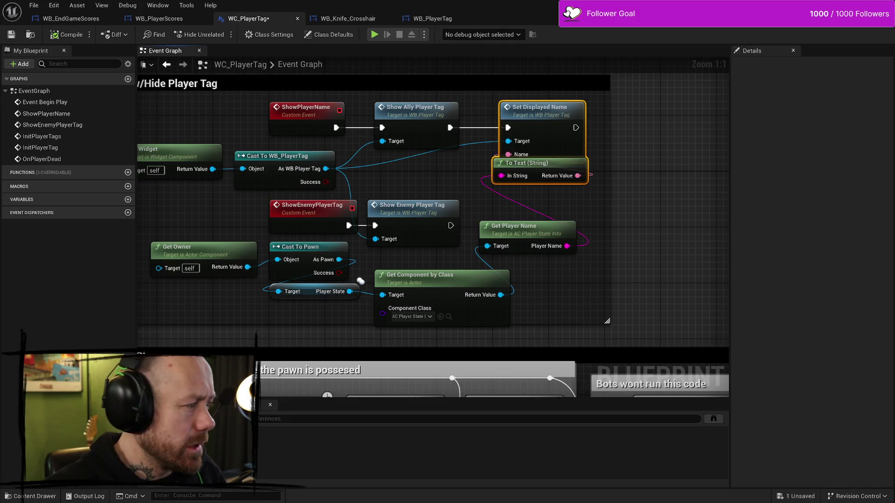
Recheck the Set Displayed Name error link, compile WC_PlayerTag, and return to the error log.
{"action": "key", "text": "alt+Tab"}
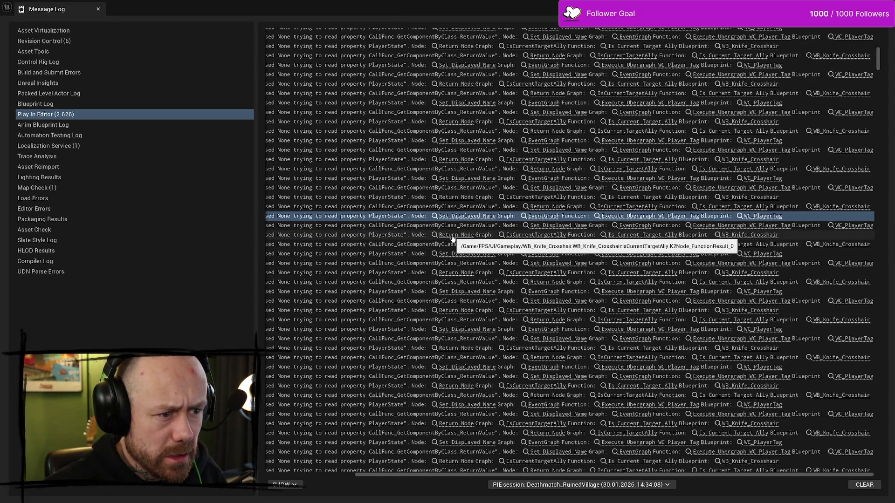
{"action": "left_click", "coordinate": [571, 226]}
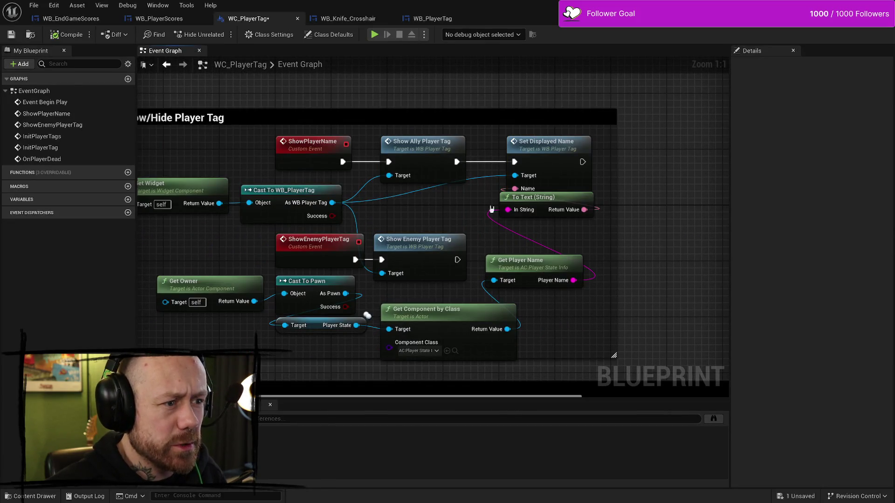
{"action": "left_click", "coordinate": [65, 35]}
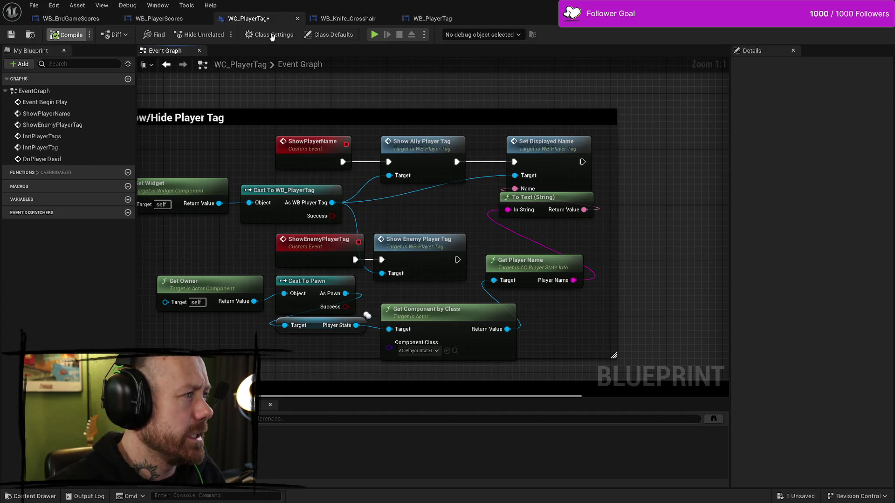
{"action": "key", "text": "alt+Tab"}
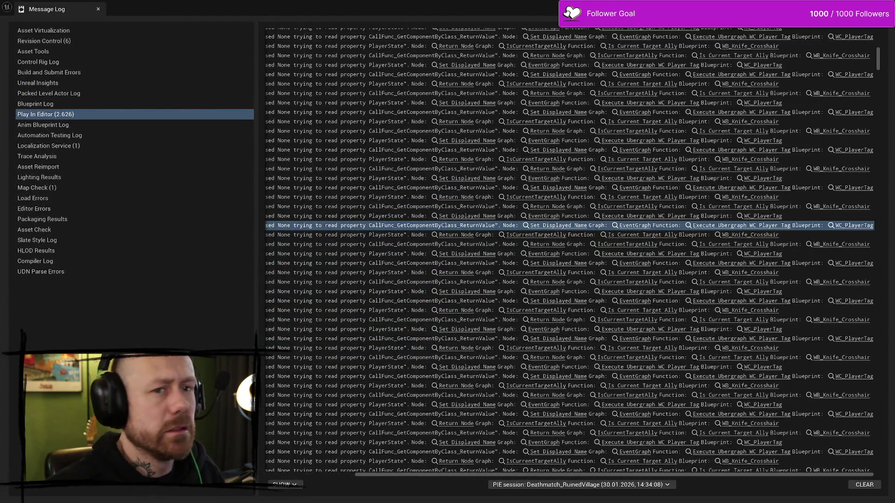
Play-test the level, deploy with the crossbow, then quit back to the Bloodspill main menu.
{"action": "key", "text": "alt+Tab"}
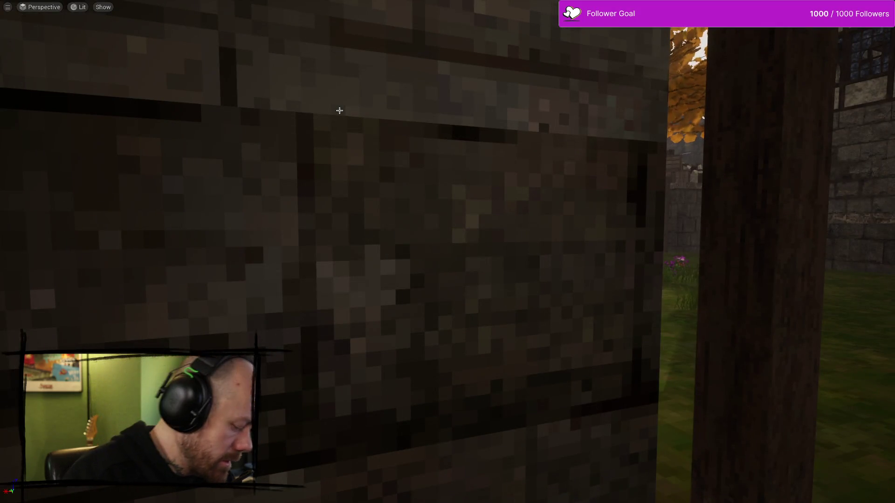
{"action": "key", "text": "alt+p"}
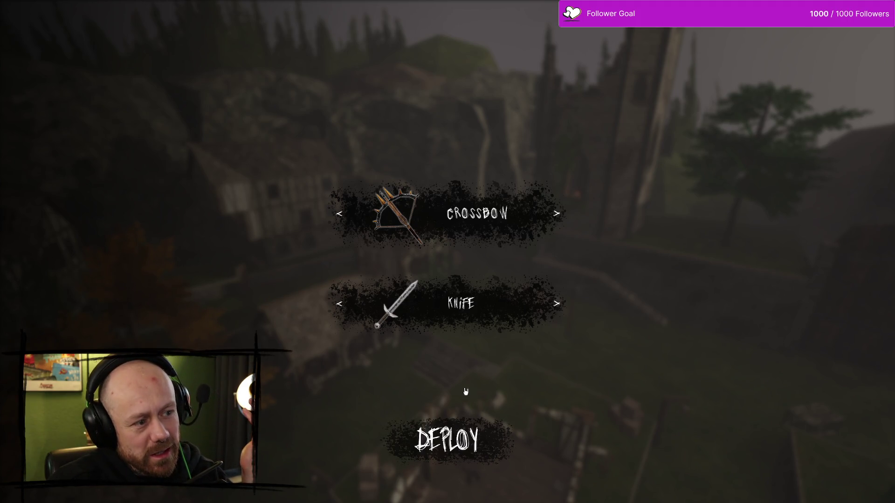
{"action": "left_click", "coordinate": [458, 424]}
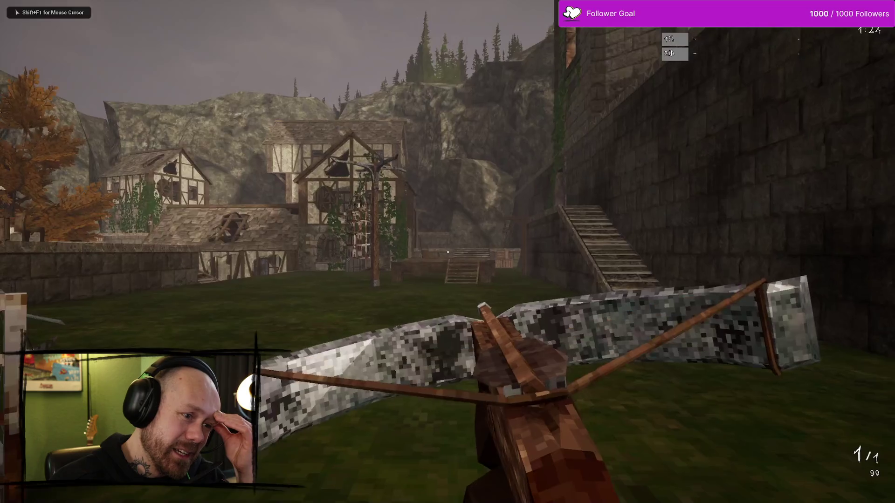
{"action": "key", "text": "Escape"}
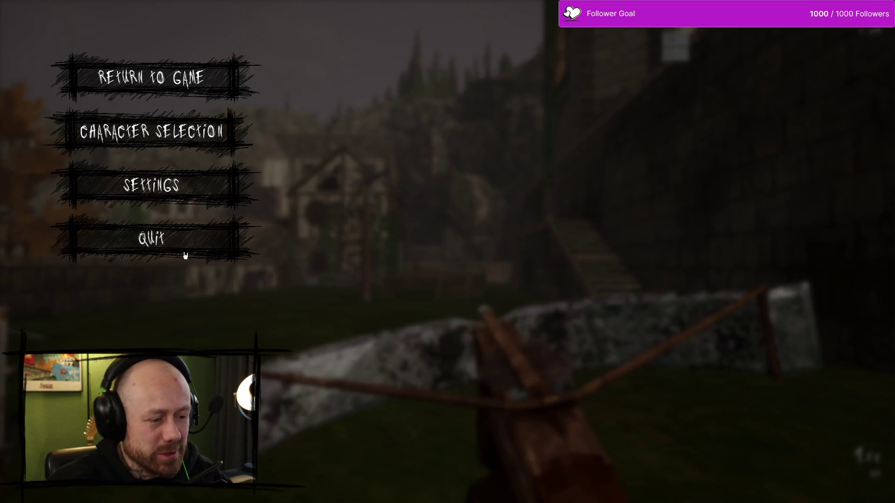
{"action": "left_click", "coordinate": [194, 247]}
{"action": "left_click", "coordinate": [350, 326]}
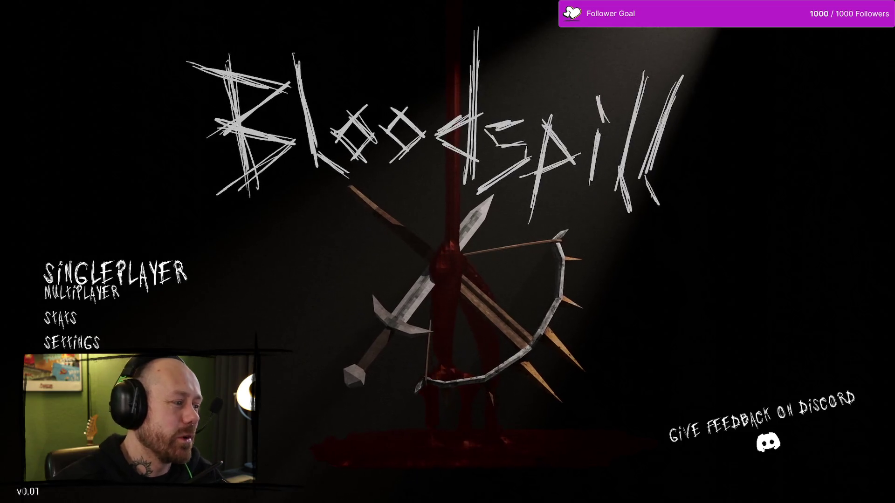
Start a singleplayer Team Deathmatch game with a lowered Points to Win.
{"action": "left_click", "coordinate": [79, 271]}
{"action": "left_click", "coordinate": [696, 171]}
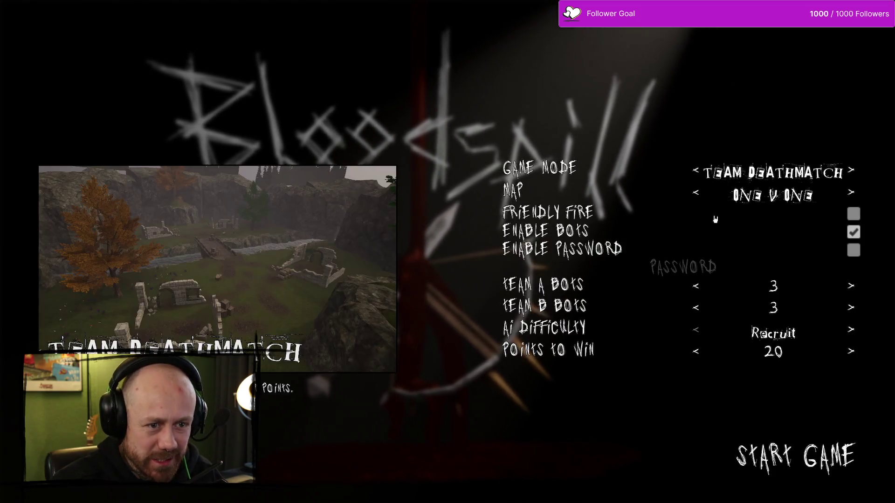
{"action": "left_click", "coordinate": [698, 352]}
{"action": "left_click", "coordinate": [699, 353]}
{"action": "left_click", "coordinate": [698, 353]}
{"action": "left_click", "coordinate": [699, 352]}
{"action": "left_click", "coordinate": [698, 353]}
{"action": "left_click", "coordinate": [699, 352]}
{"action": "left_click", "coordinate": [699, 353]}
{"action": "left_click", "coordinate": [801, 472]}
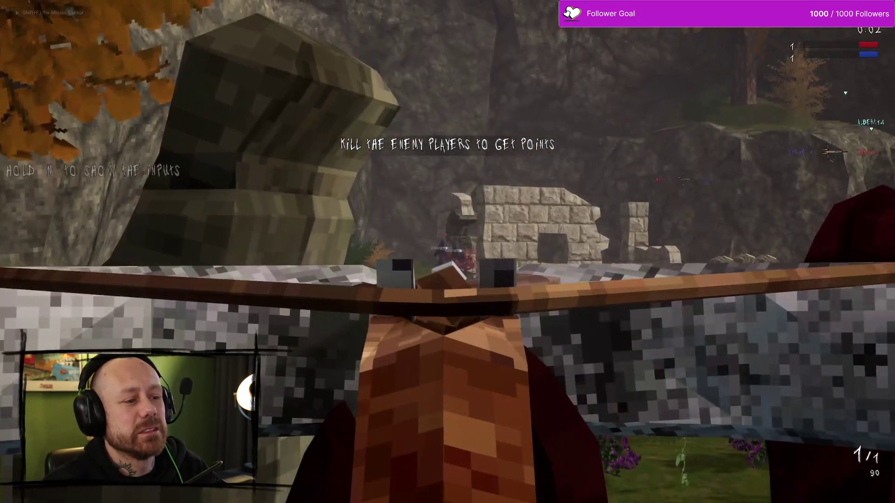
Shoot enemy bots with the crossbow, reloading between shots, until the match is won.
{"action": "left_click", "coordinate": [447, 252]}
{"action": "key", "text": "r"}
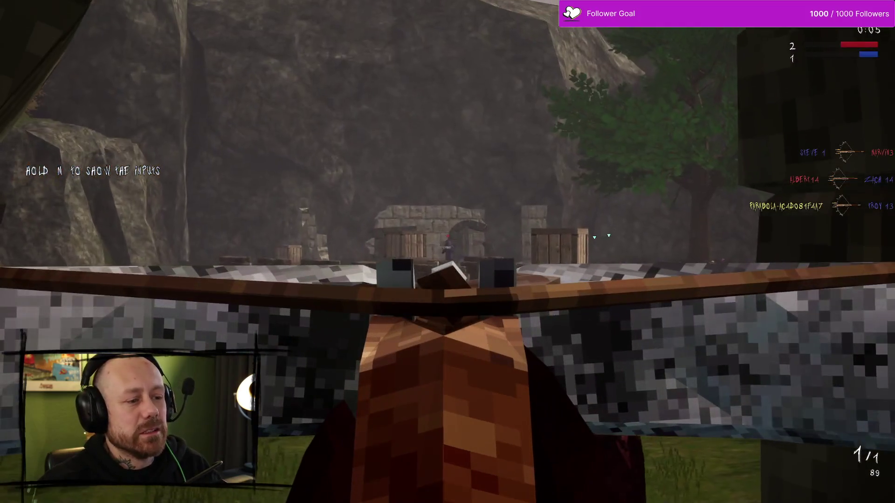
{"action": "left_click", "coordinate": [447, 252]}
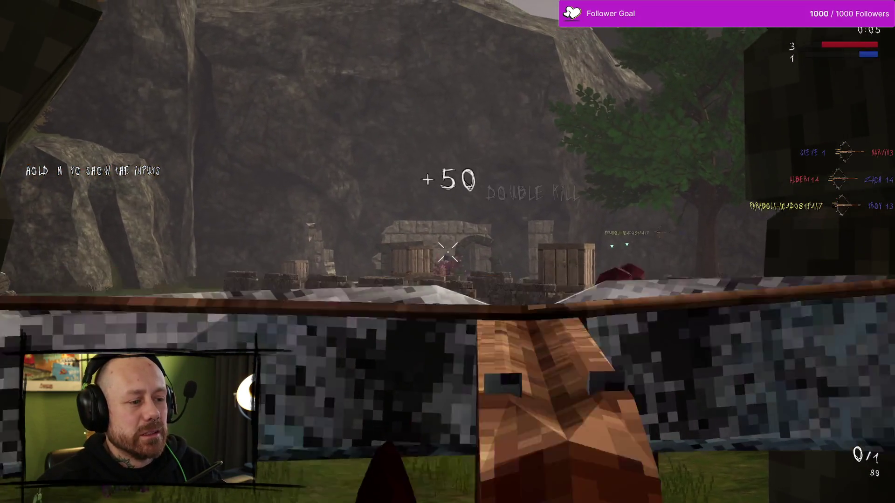
{"action": "key", "text": "r"}
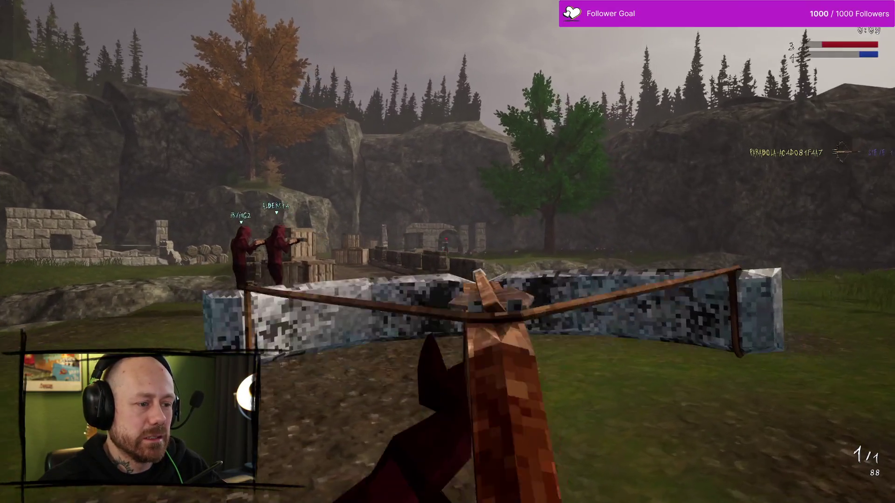
{"action": "left_click", "coordinate": [447, 252]}
{"action": "key", "text": "r"}
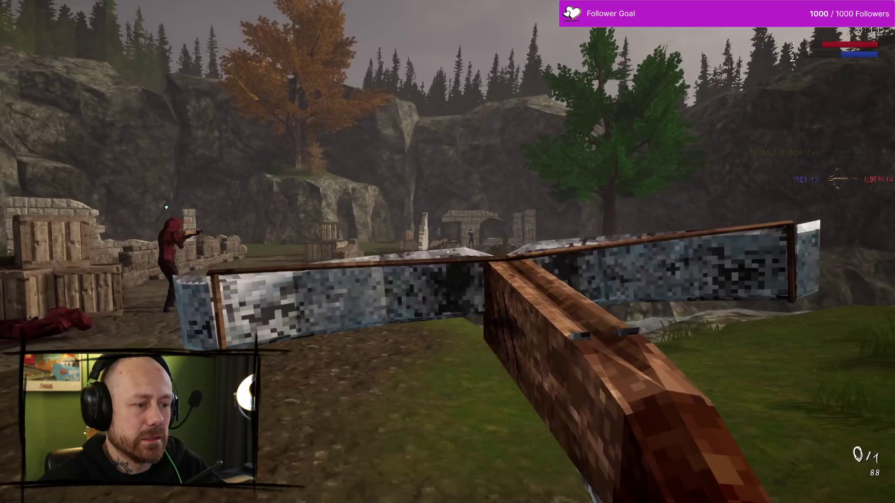
{"action": "right_click", "coordinate": [447, 251]}
{"action": "left_click", "coordinate": [448, 252]}
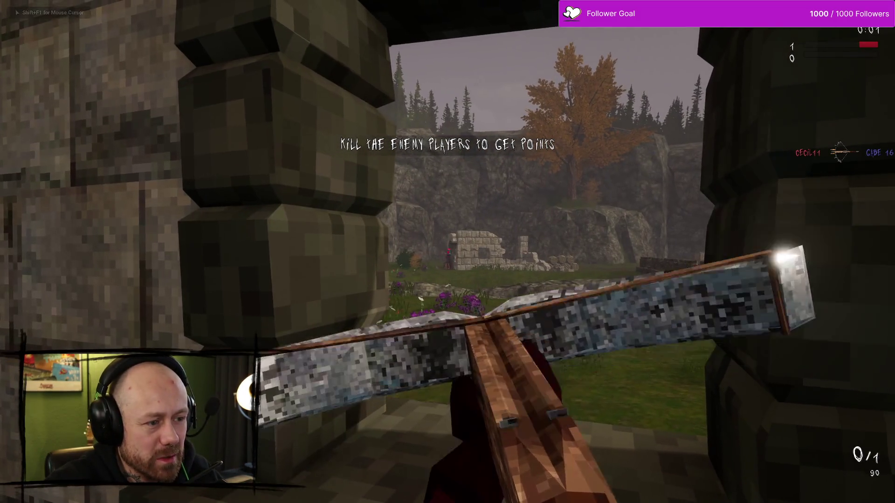
Attack the red enemy with the knife, then stop the play test to return to the editor.
{"action": "left_click", "coordinate": [448, 251]}
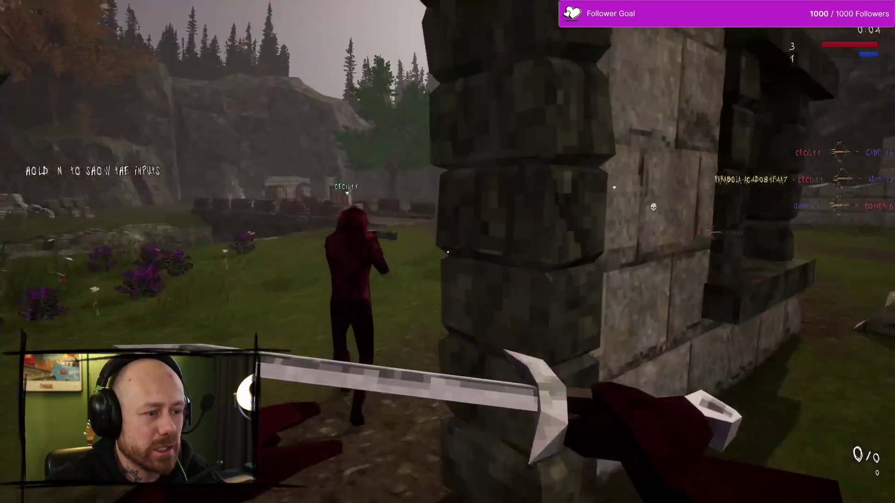
{"action": "left_click", "coordinate": [448, 252]}
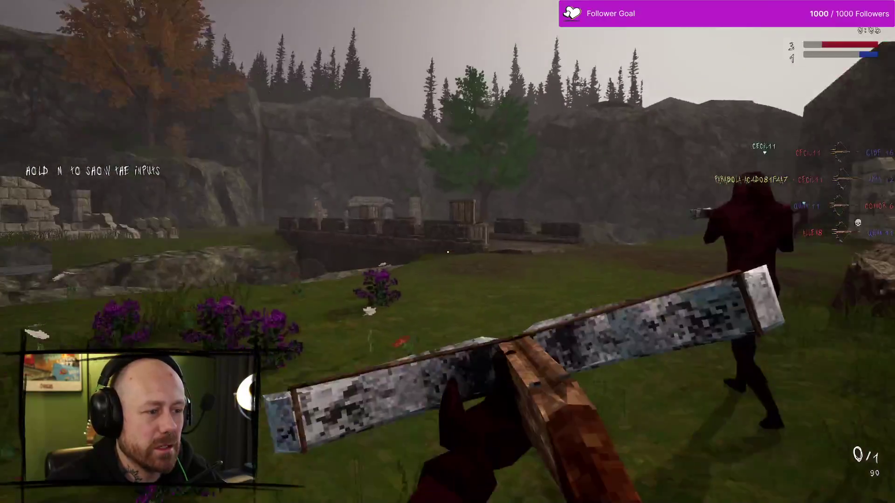
{"action": "key", "text": "Escape"}
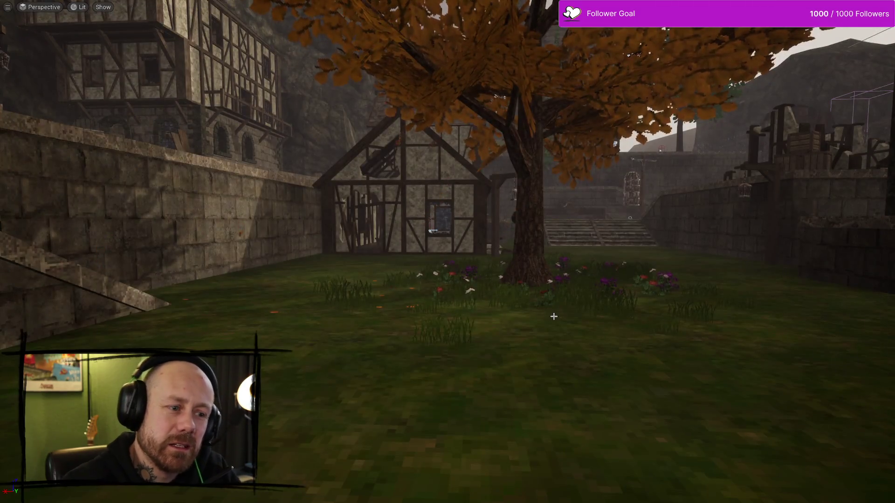
Open WB_EndGameScores from the KillFeedAndScore assets, then switch to WB_Knife_Crosshair's Is Current Target Ally graph.
{"action": "key", "text": "ctrl+space"}
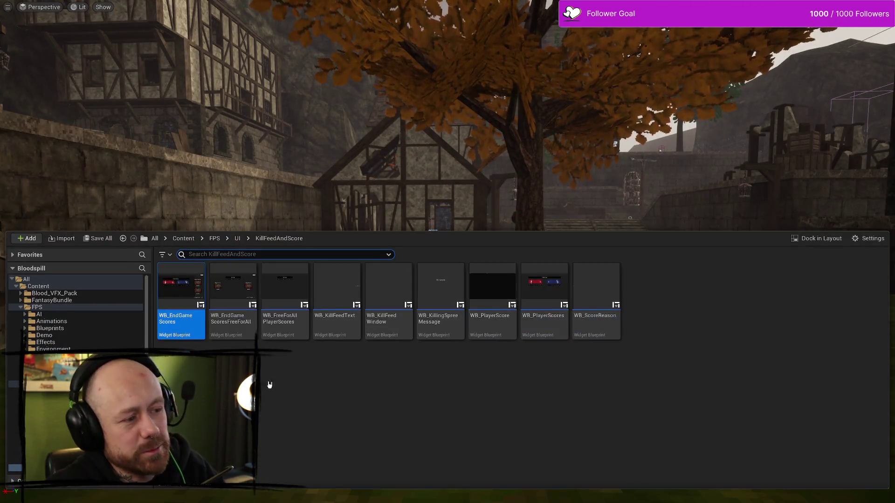
{"action": "double_click", "coordinate": [186, 326]}
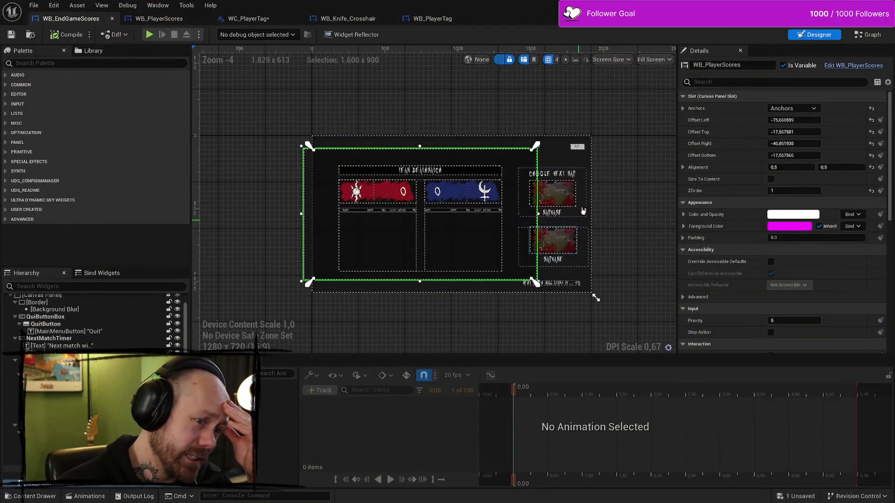
{"action": "left_click", "coordinate": [249, 19]}
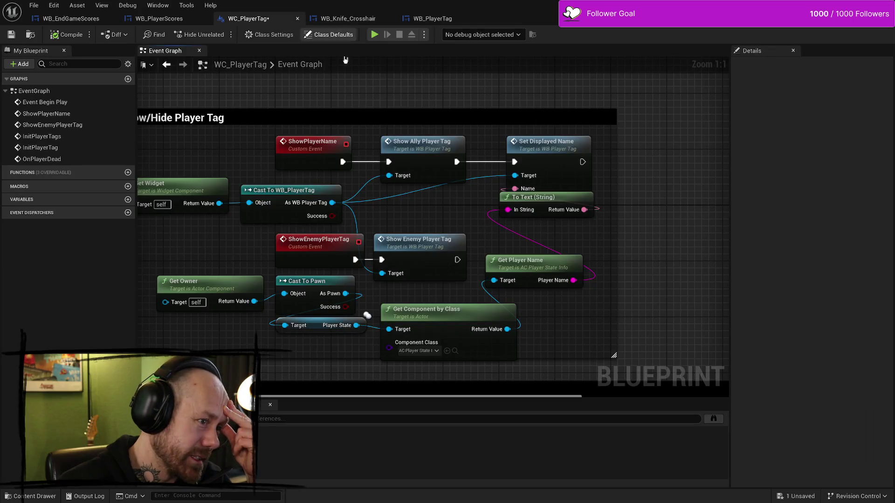
{"action": "left_click", "coordinate": [380, 16]}
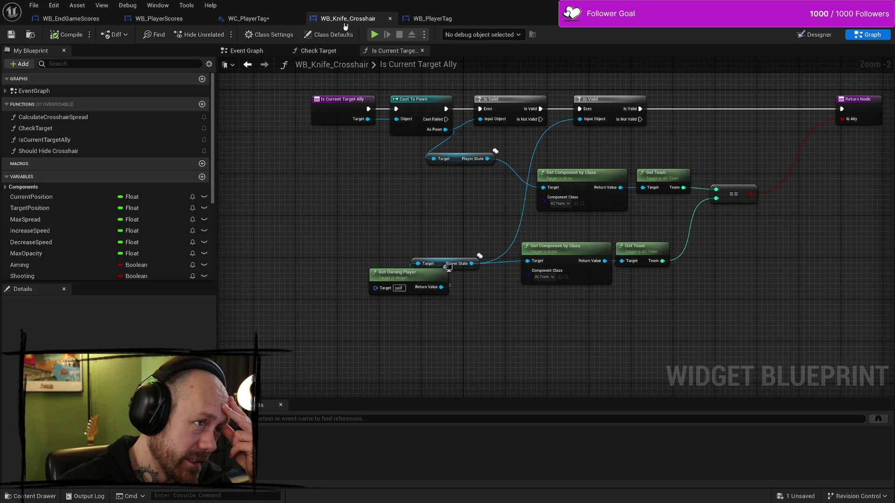
Nudge the Player State and second Is Valid nodes into tidier positions.
{"action": "mouse_move", "coordinate": [438, 261]}
{"action": "left_mouse_down"}
{"action": "mouse_move", "coordinate": [437, 245]}
{"action": "mouse_move", "coordinate": [351, 229]}
{"action": "left_mouse_up"}
{"action": "left_click_drag", "start_coordinate": [509, 143], "coordinate": [518, 172]}
{"action": "left_click_drag", "start_coordinate": [565, 96], "coordinate": [480, 183]}
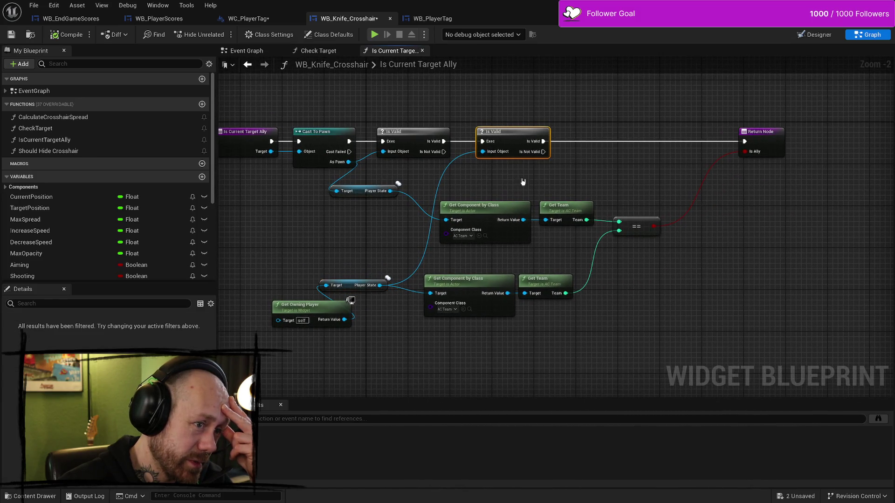
{"action": "left_click", "coordinate": [552, 176]}
{"action": "left_click_drag", "start_coordinate": [332, 250], "coordinate": [349, 250]}
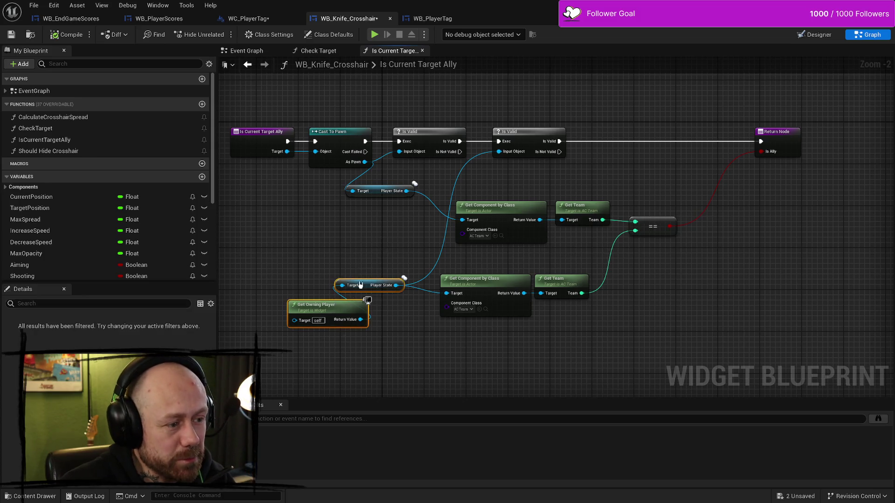
{"action": "left_click", "coordinate": [382, 193]}
{"action": "left_click_drag", "start_coordinate": [382, 194], "coordinate": [392, 198]}
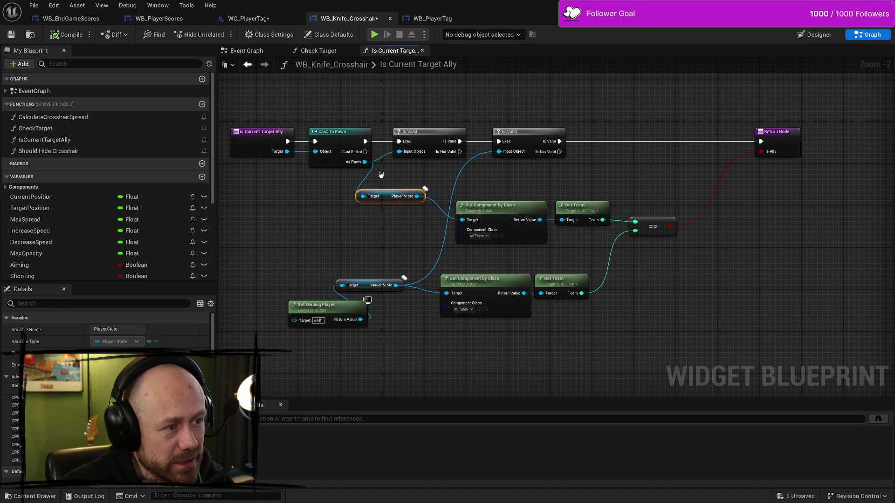
{"action": "left_click_drag", "start_coordinate": [514, 134], "coordinate": [538, 132]}
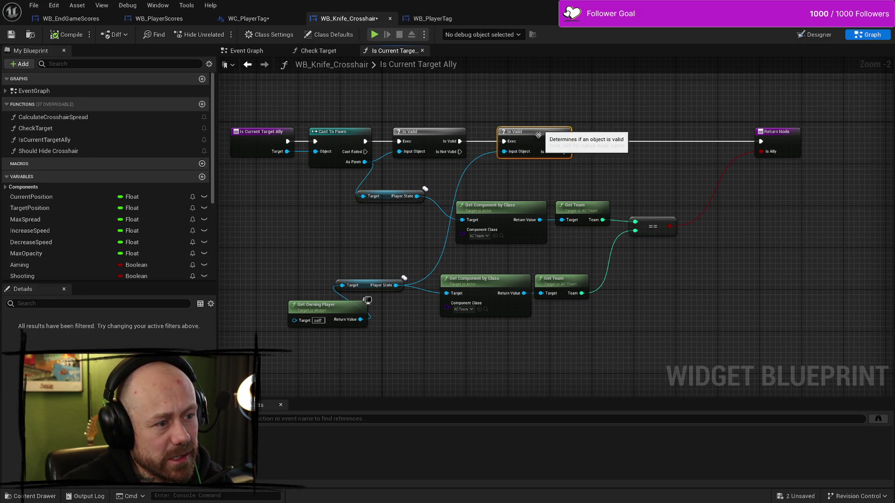
{"action": "mouse_move", "coordinate": [325, 235]}
{"action": "left_mouse_down"}
{"action": "mouse_move", "coordinate": [305, 307]}
{"action": "mouse_move", "coordinate": [337, 308]}
{"action": "left_mouse_up"}
{"action": "left_click_drag", "start_coordinate": [347, 266], "coordinate": [361, 311]}
{"action": "left_click", "coordinate": [405, 261]}
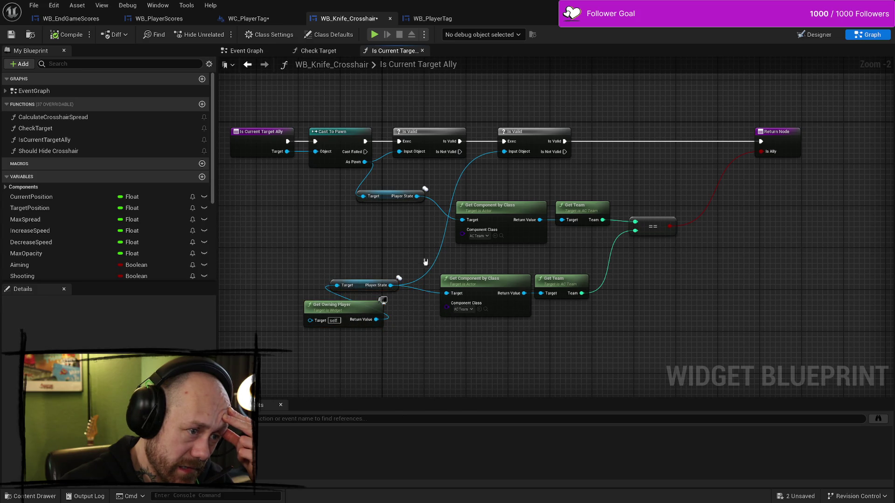
Inspect the == comparison node, then select the second Is Valid node.
{"action": "left_click_drag", "start_coordinate": [676, 264], "coordinate": [615, 267]}
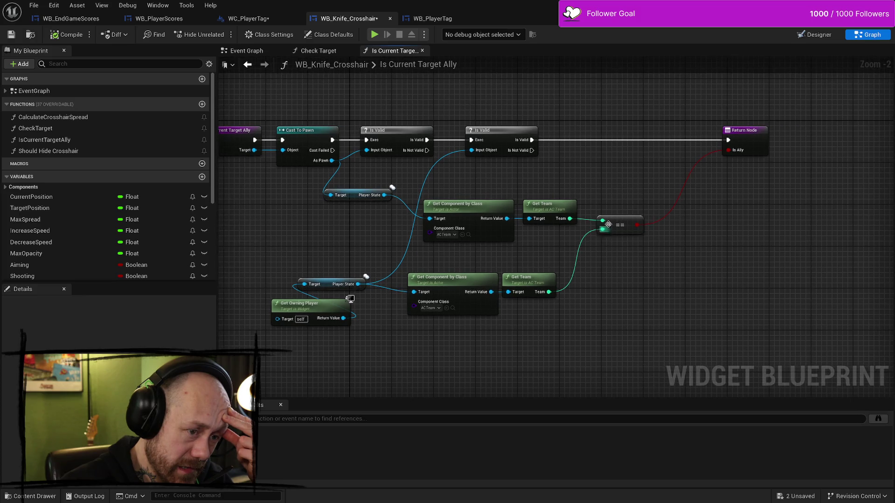
{"action": "left_click", "coordinate": [619, 223]}
{"action": "left_click", "coordinate": [628, 272]}
{"action": "left_click", "coordinate": [620, 234]}
{"action": "left_click", "coordinate": [628, 272]}
{"action": "mouse_move", "coordinate": [627, 274]}
{"action": "left_mouse_down"}
{"action": "mouse_move", "coordinate": [635, 186]}
{"action": "mouse_move", "coordinate": [626, 281]}
{"action": "left_mouse_up"}
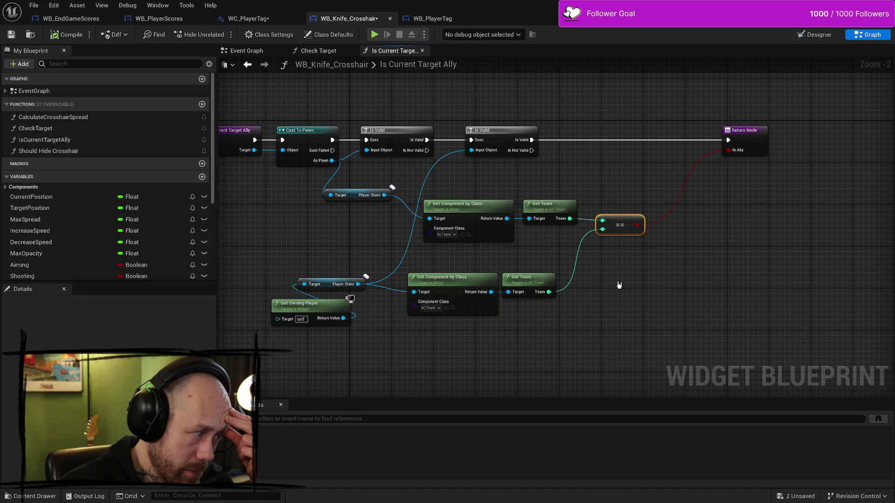
{"action": "left_click_drag", "start_coordinate": [583, 173], "coordinate": [589, 207]}
{"action": "left_click", "coordinate": [480, 166]}
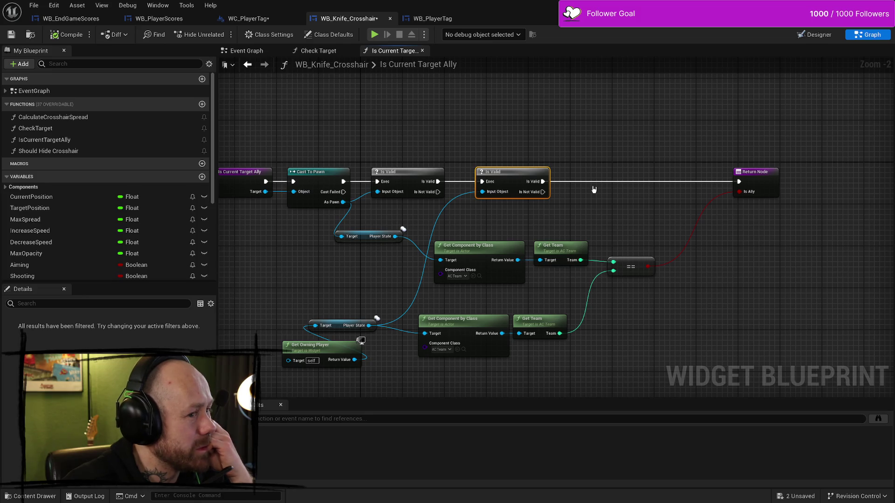
{"action": "left_click", "coordinate": [593, 189]}
{"action": "mouse_move", "coordinate": [474, 148]}
{"action": "left_mouse_down"}
{"action": "mouse_move", "coordinate": [531, 215]}
{"action": "mouse_move", "coordinate": [563, 216]}
{"action": "left_mouse_up"}
{"action": "left_click", "coordinate": [562, 216]}
{"action": "mouse_move", "coordinate": [470, 158]}
{"action": "left_mouse_down"}
{"action": "mouse_move", "coordinate": [519, 210]}
{"action": "mouse_move", "coordinate": [580, 217]}
{"action": "left_mouse_up"}
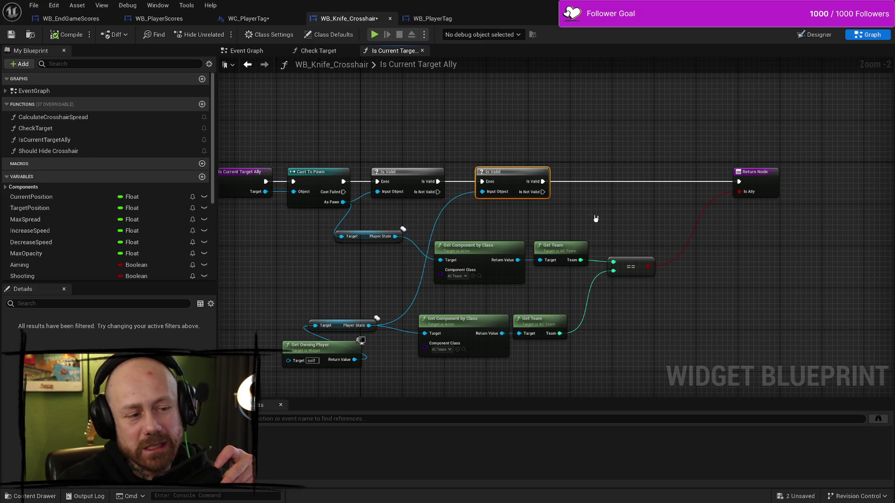
{"action": "left_click_drag", "start_coordinate": [508, 153], "coordinate": [528, 220]}
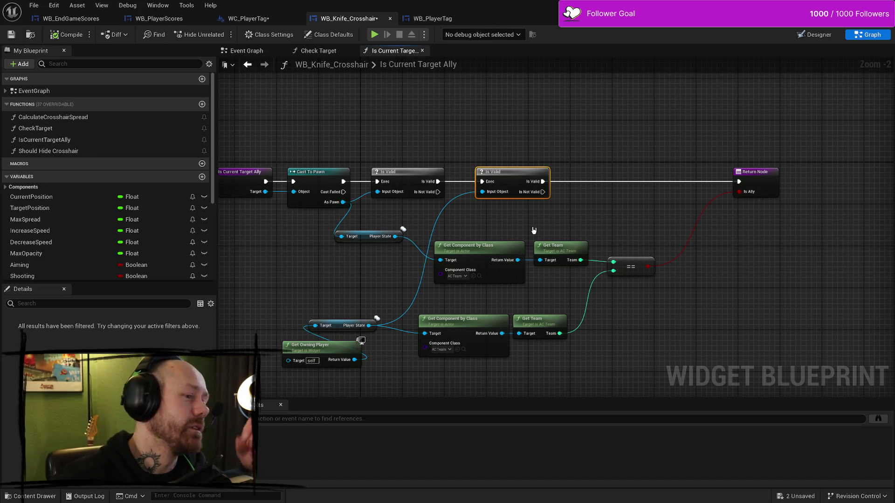
{"action": "left_click", "coordinate": [544, 144]}
Wrap the second Is Valid node in an enlarged comment box and begin typing its bug note.
{"action": "left_click_drag", "start_coordinate": [465, 155], "coordinate": [564, 205]}
{"action": "key", "text": "c"}
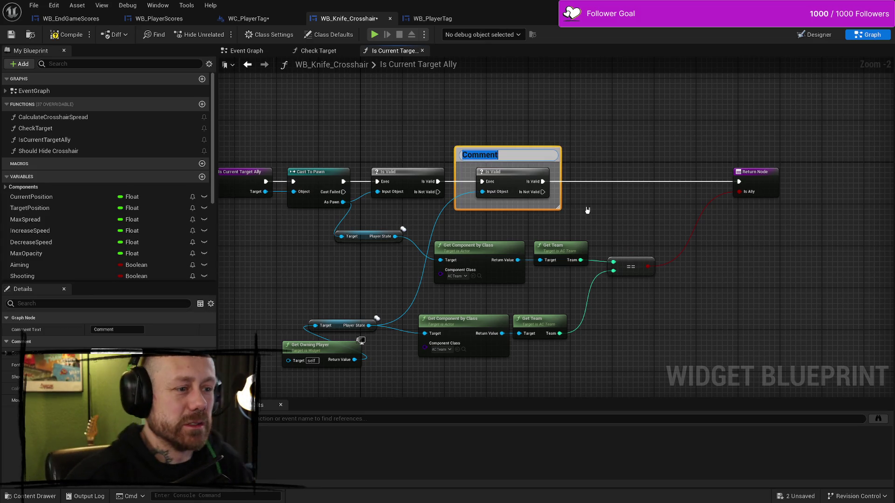
{"action": "mouse_move", "coordinate": [544, 150]}
{"action": "left_mouse_down"}
{"action": "mouse_move", "coordinate": [545, 123]}
{"action": "mouse_move", "coordinate": [608, 157]}
{"action": "left_mouse_up"}
{"action": "left_click_drag", "start_coordinate": [529, 172], "coordinate": [545, 172]}
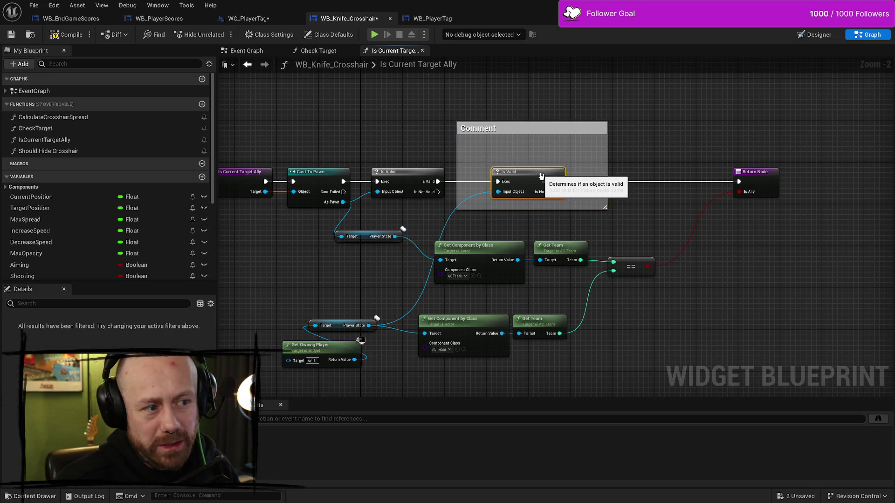
{"action": "left_click", "coordinate": [526, 133]}
{"action": "left_click", "coordinate": [112, 329]}
{"action": "type", "text": "Bug From Bots aft"}
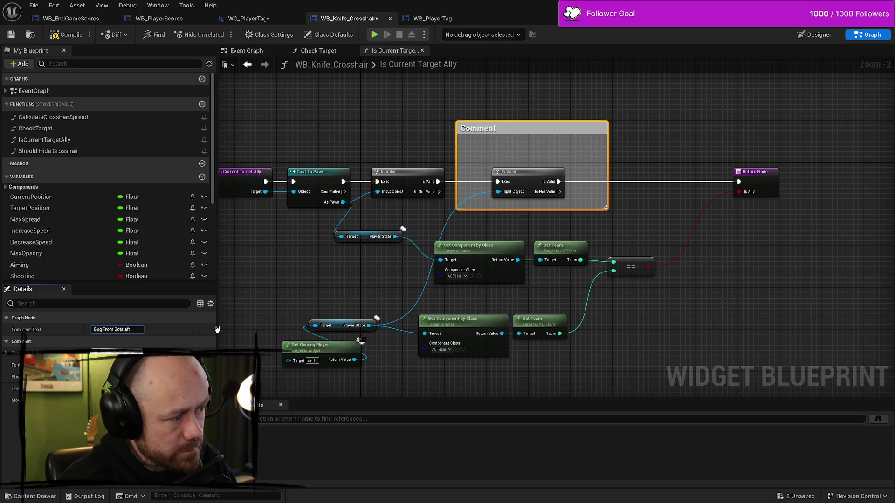
{"action": "type", "text": "er Loa"}
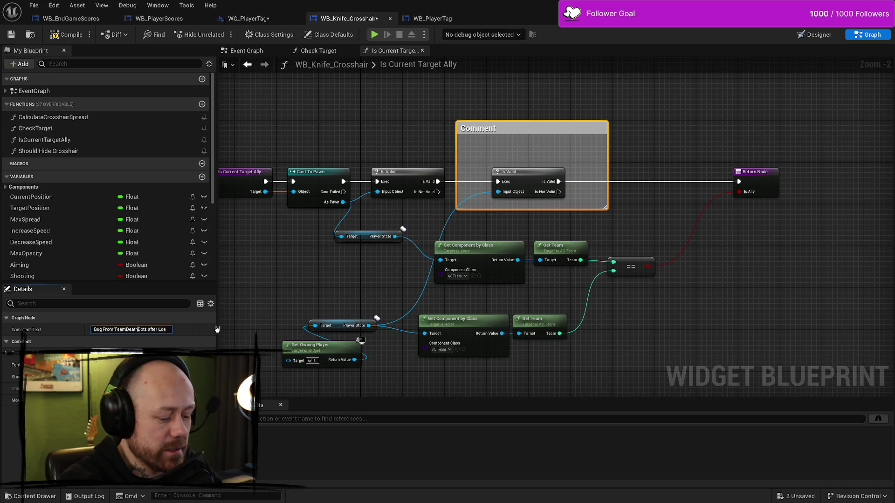
Finish the comment 'Bug From TeamDeathmatch Bots after Loading into the level from end score screen', then compile and save.
{"action": "type", "text": "ch Bots after Loa"}
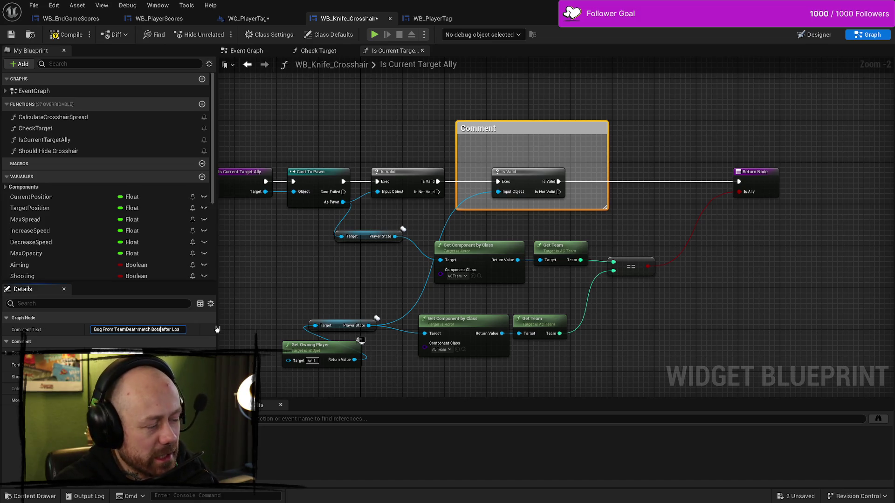
{"action": "type", "text": "d"}
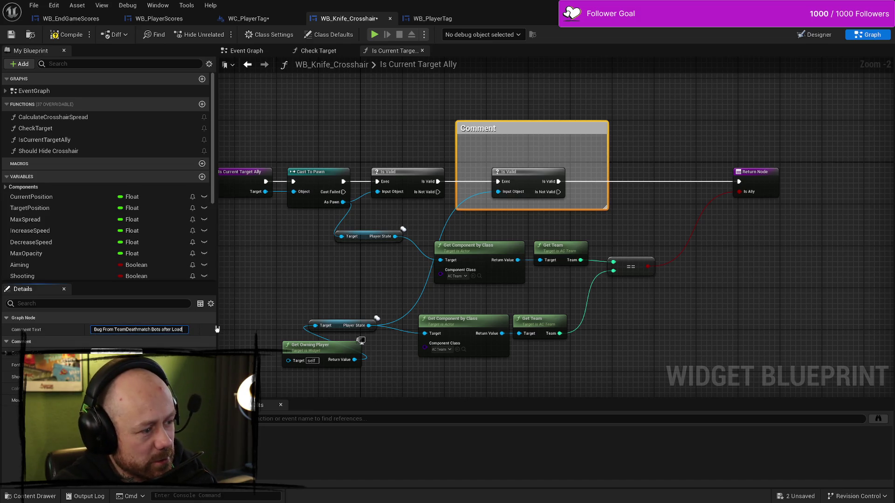
{"action": "type", "text": "ing into the"}
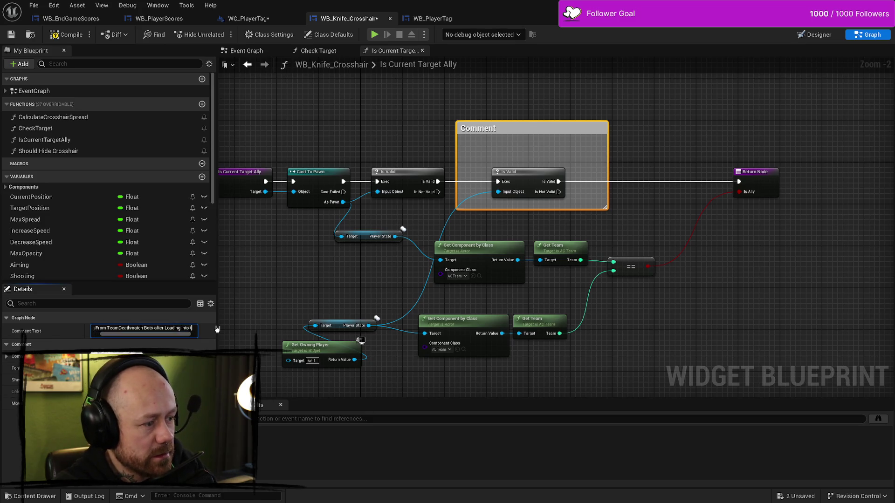
{"action": "key", "text": "shift+Return"}
{"action": "type", "text": "el from end score screen"}
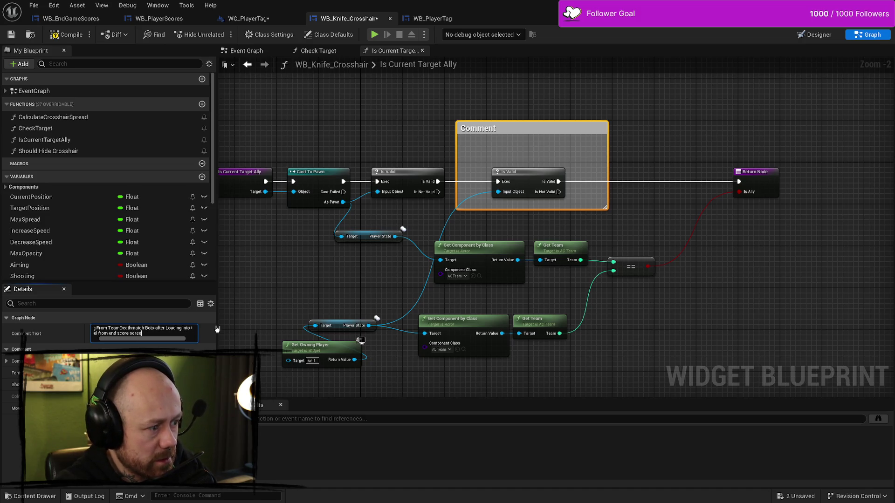
{"action": "key", "text": "Return"}
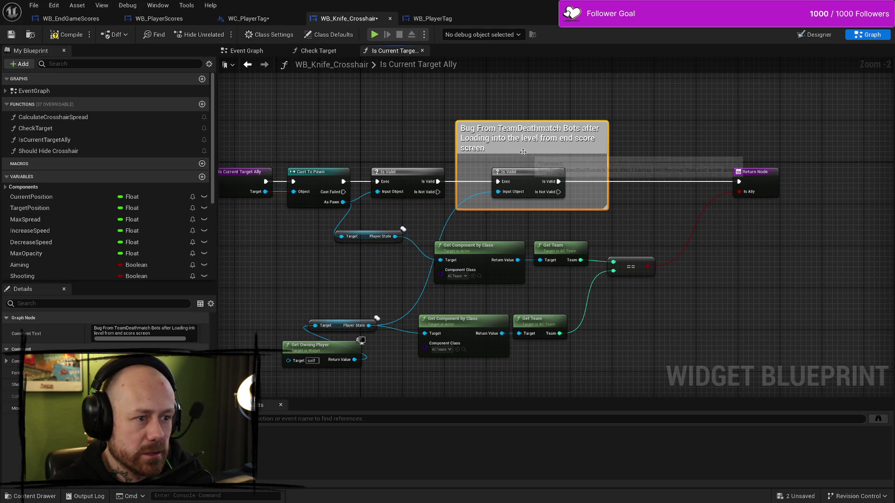
{"action": "left_click", "coordinate": [162, 334]}
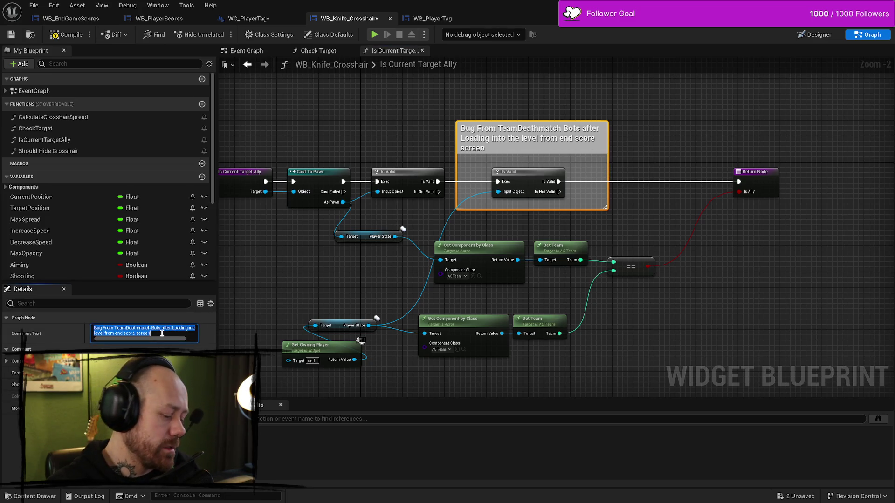
{"action": "left_click", "coordinate": [67, 35]}
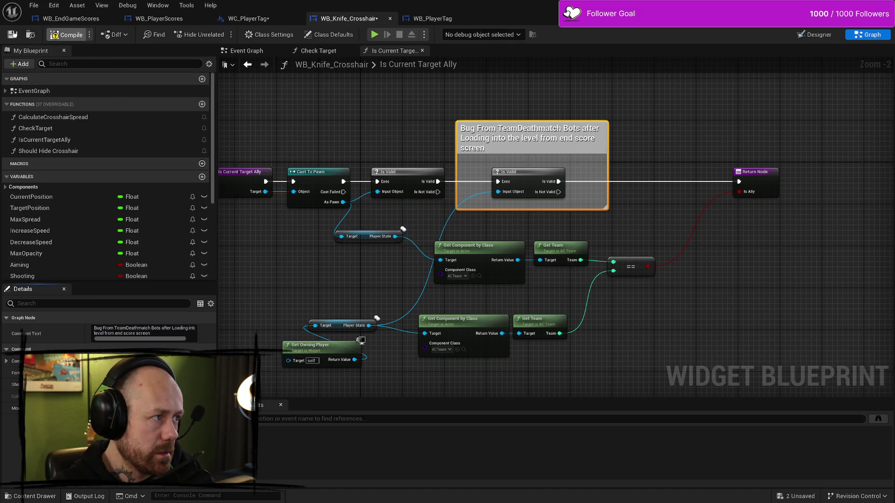
{"action": "left_click", "coordinate": [11, 35]}
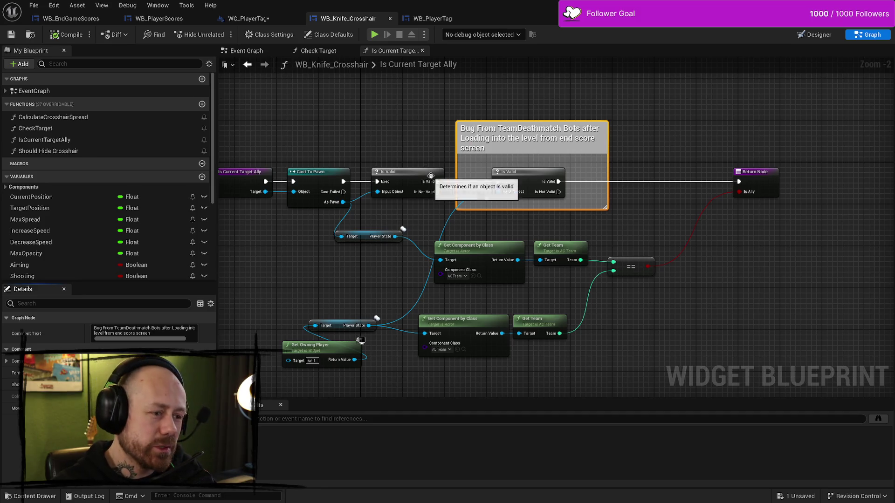
Wire the second Is Valid check to the Return Node and place it inside the bug comment box.
{"action": "left_click_drag", "start_coordinate": [438, 181], "coordinate": [744, 184]}
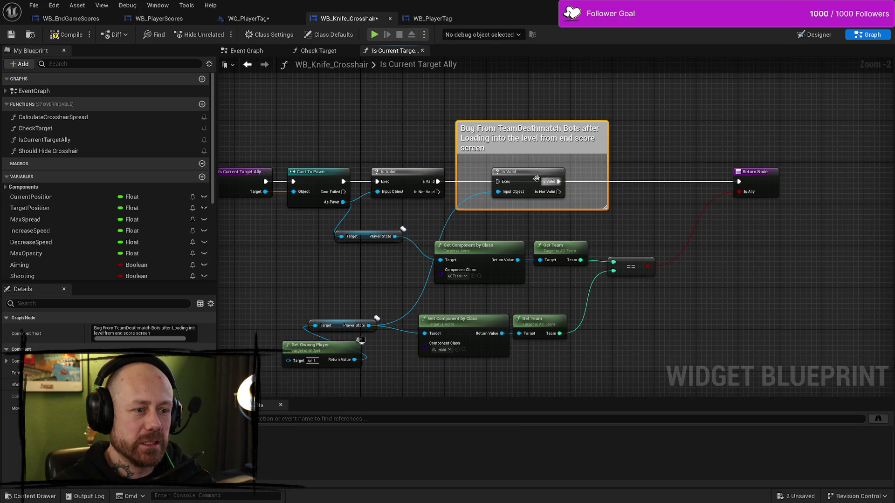
{"action": "left_click_drag", "start_coordinate": [529, 172], "coordinate": [529, 151]}
{"action": "mouse_move", "coordinate": [604, 139]}
{"action": "left_mouse_down"}
{"action": "mouse_move", "coordinate": [597, 130]}
{"action": "mouse_move", "coordinate": [617, 99]}
{"action": "mouse_move", "coordinate": [629, 105]}
{"action": "left_mouse_up"}
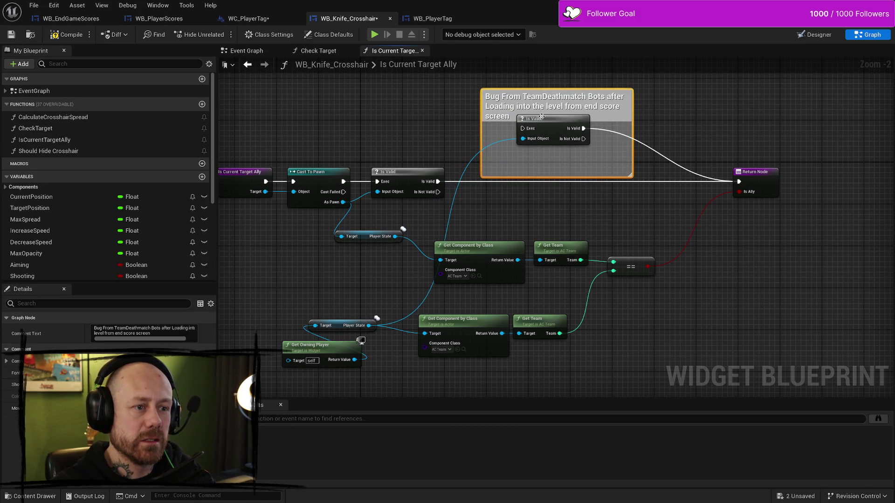
{"action": "left_click_drag", "start_coordinate": [555, 123], "coordinate": [551, 140]}
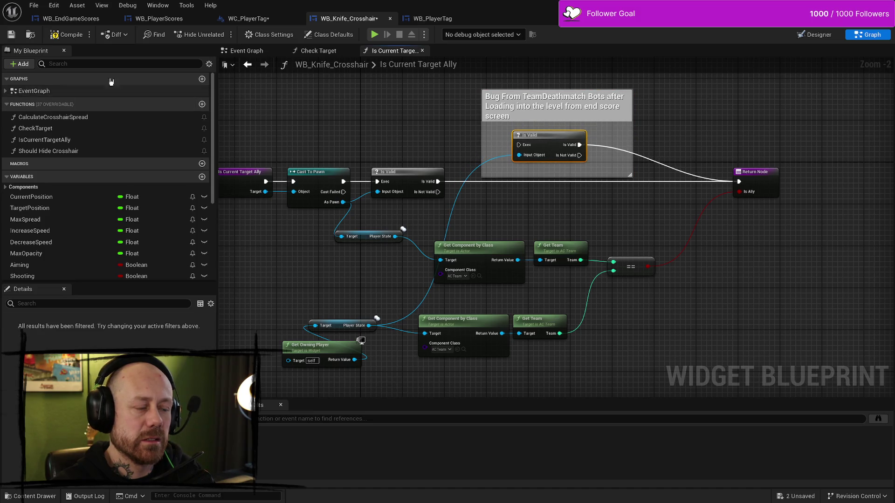
Compile the WB_Knife_Crosshair widget blueprint.
{"action": "left_click", "coordinate": [66, 34]}
{"action": "left_click", "coordinate": [11, 35]}
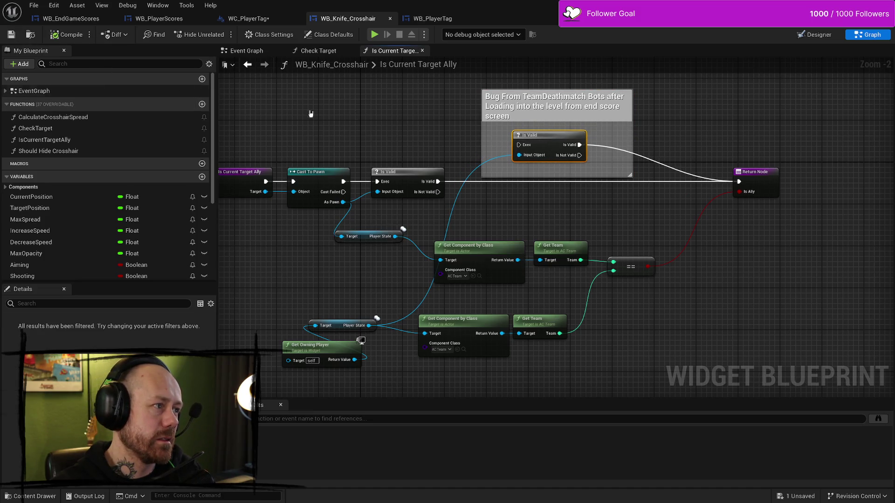
{"action": "left_click", "coordinate": [426, 130]}
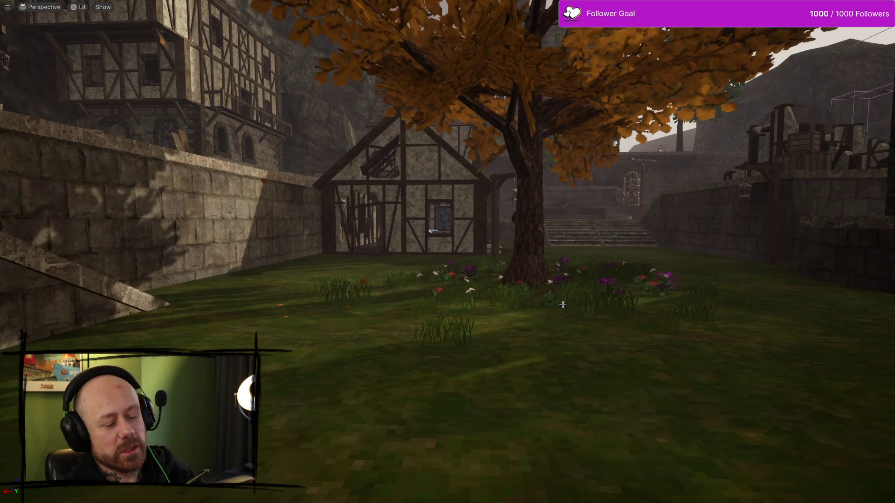
Run two quick play tests, deploying each time, then quit the second match to the main menu.
{"action": "key", "text": "alt+p"}
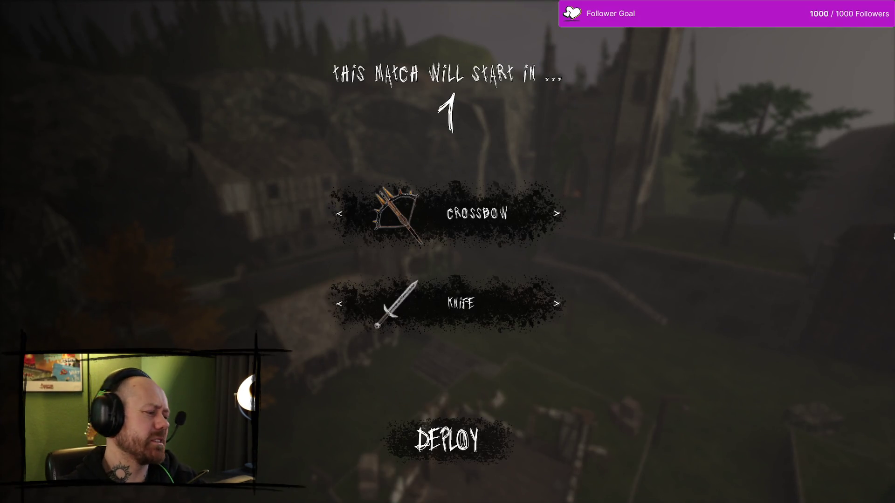
{"action": "left_click", "coordinate": [445, 443]}
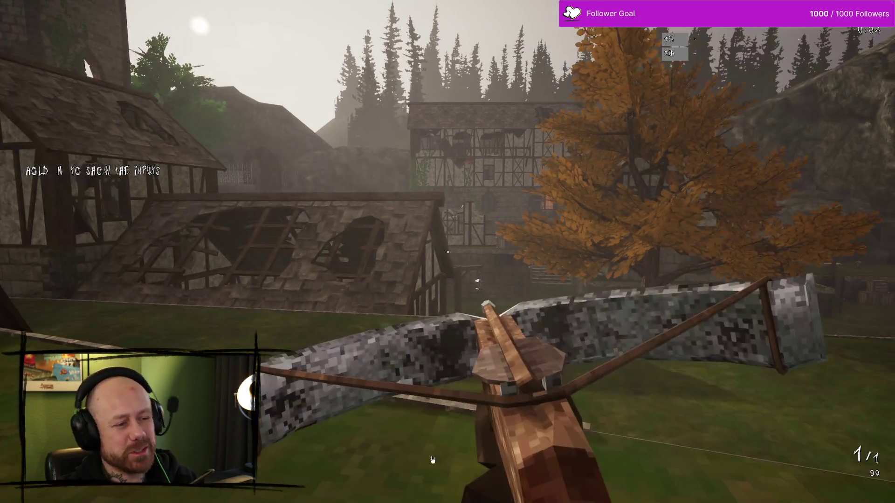
{"action": "key", "text": "Escape"}
{"action": "key", "text": "alt+p"}
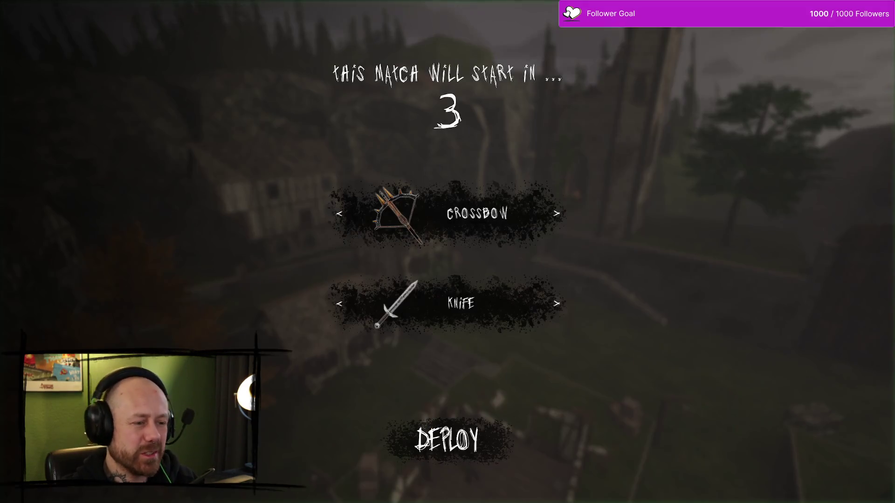
{"action": "left_click", "coordinate": [450, 433]}
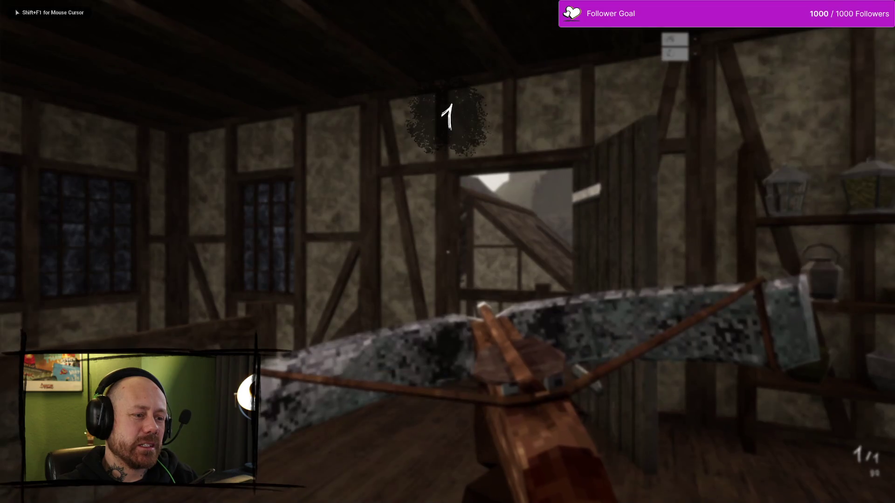
{"action": "key", "text": "Escape"}
{"action": "left_click", "coordinate": [216, 236]}
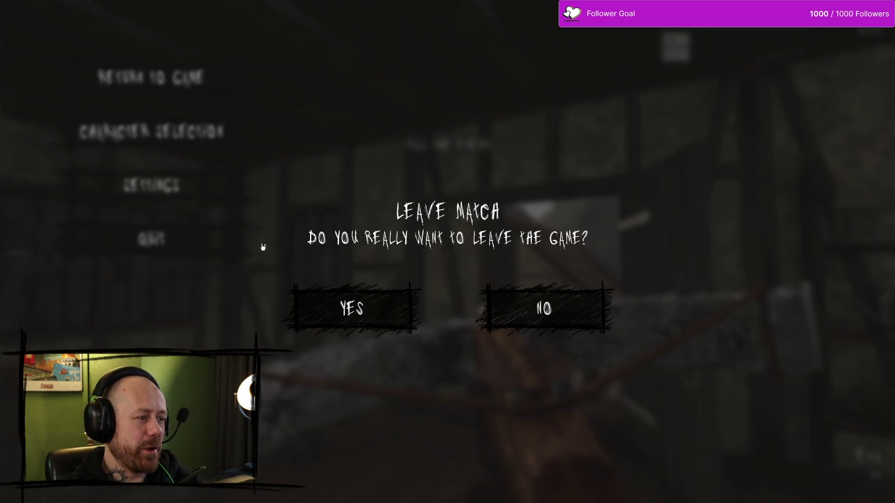
{"action": "left_click", "coordinate": [353, 294]}
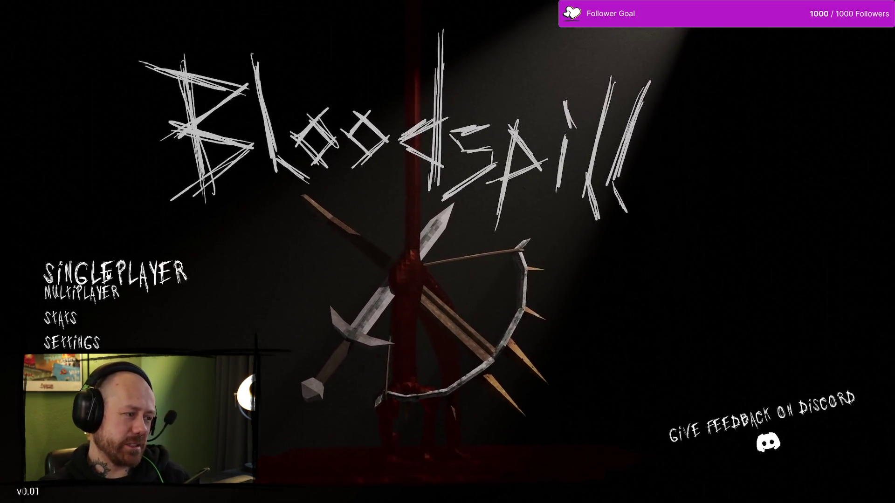
Start a Singleplayer Team Deathmatch with Points to Win lowered to 4.
{"action": "left_click", "coordinate": [124, 269]}
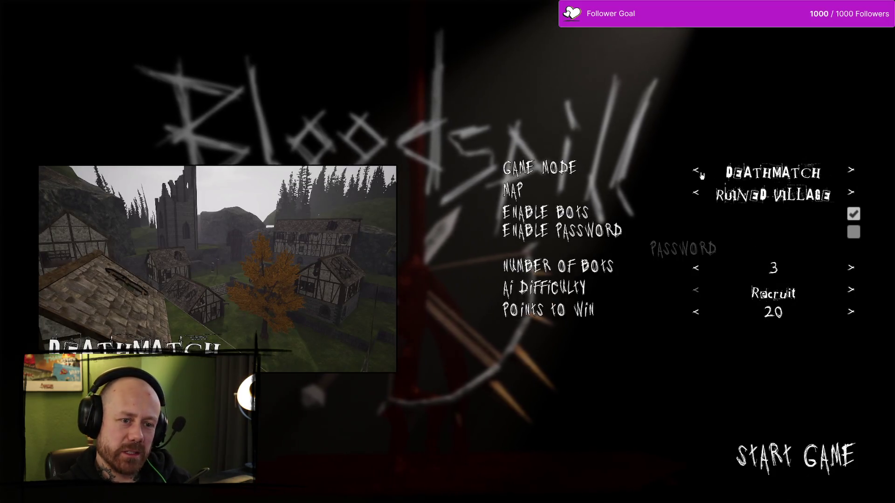
{"action": "left_click", "coordinate": [698, 172]}
{"action": "left_click", "coordinate": [704, 359]}
{"action": "left_click", "coordinate": [704, 359]}
{"action": "left_click", "coordinate": [704, 359]}
{"action": "left_click", "coordinate": [705, 358]}
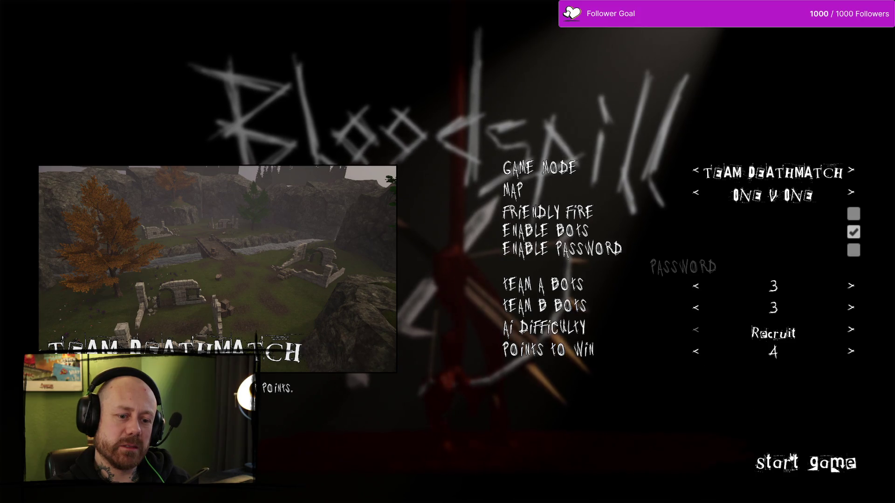
{"action": "left_click", "coordinate": [795, 459]}
Deploy, shoot an enemy with the crossbow, and stop the play test.
{"action": "left_click", "coordinate": [446, 439]}
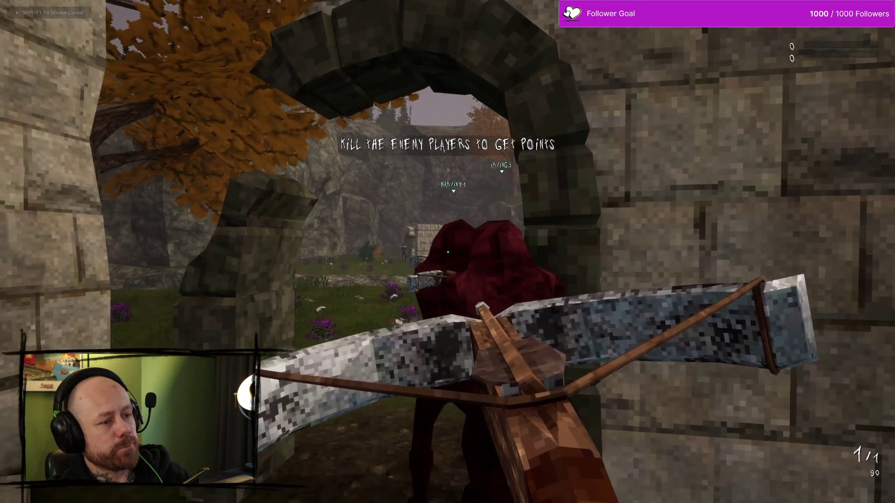
{"action": "left_click", "coordinate": [448, 251]}
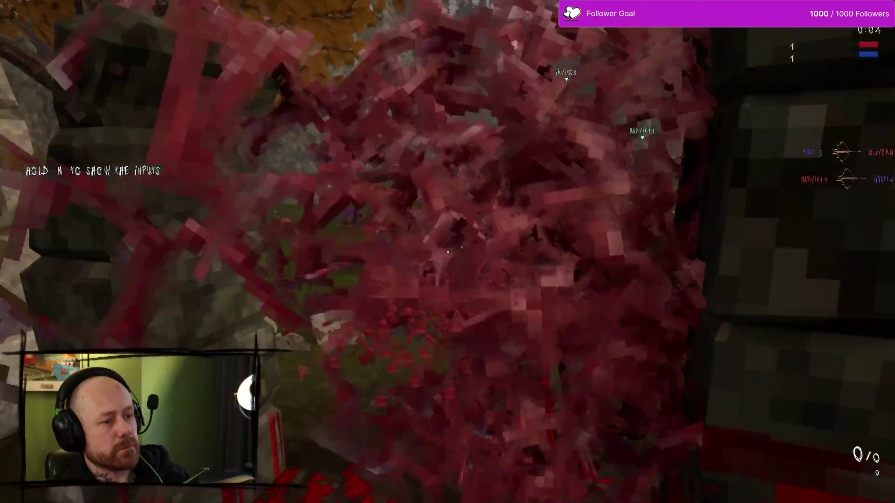
{"action": "key", "text": "Escape"}
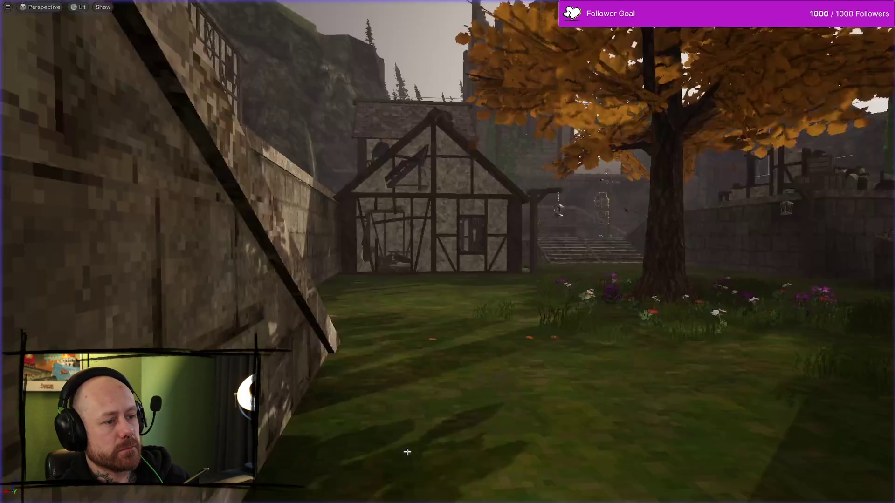
Launch another play test, deploy, and quit the match to the main menu.
{"action": "key", "text": "alt+p"}
{"action": "left_click", "coordinate": [446, 439]}
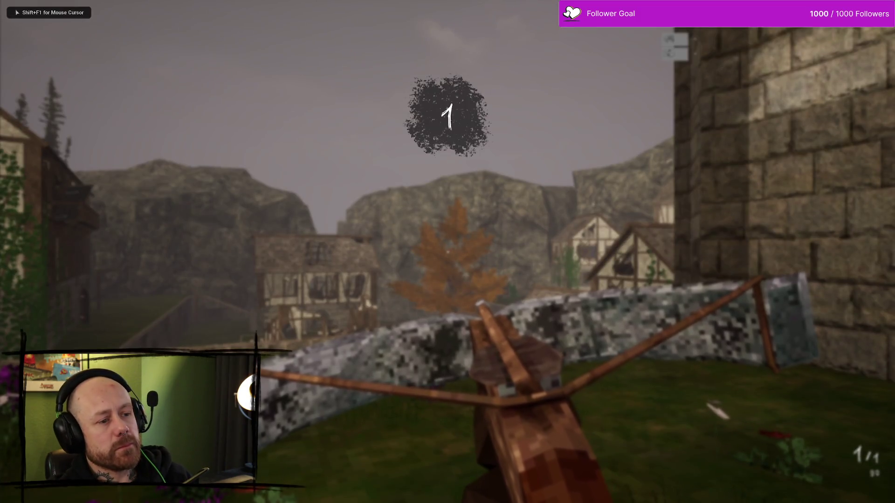
{"action": "key", "text": "Escape"}
{"action": "left_click", "coordinate": [209, 250]}
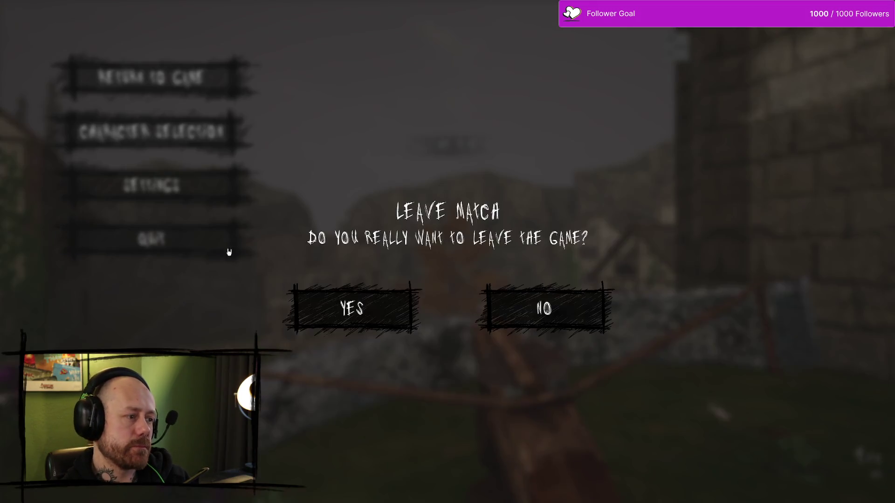
{"action": "left_click", "coordinate": [359, 306]}
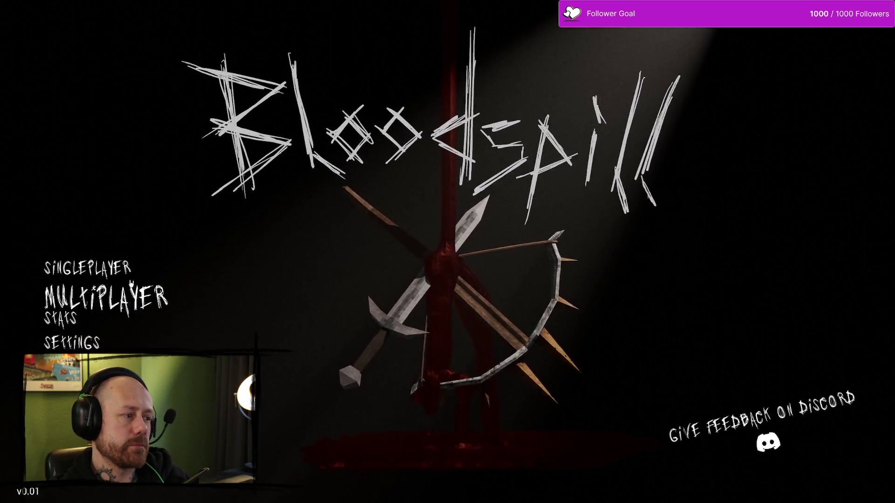
Start a Multiplayer Team Deathmatch on One V One with Points to Win at 4.
{"action": "left_click", "coordinate": [130, 298]}
{"action": "left_click", "coordinate": [701, 193]}
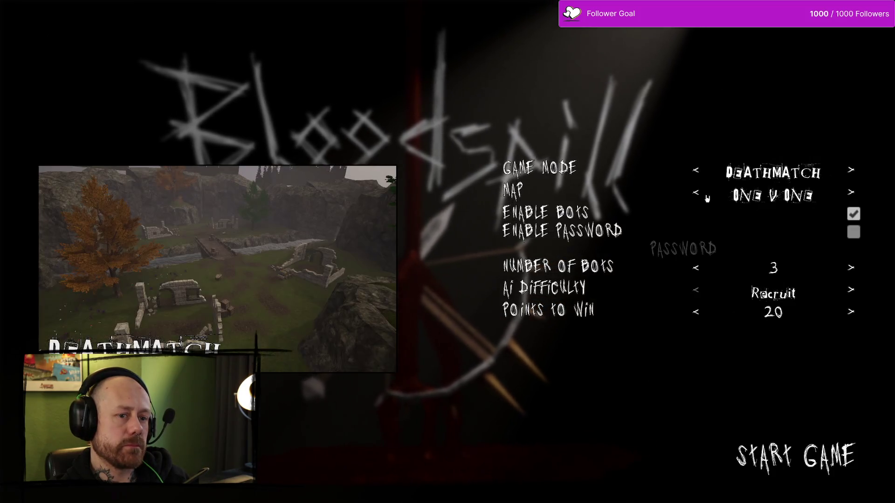
{"action": "left_click", "coordinate": [696, 174]}
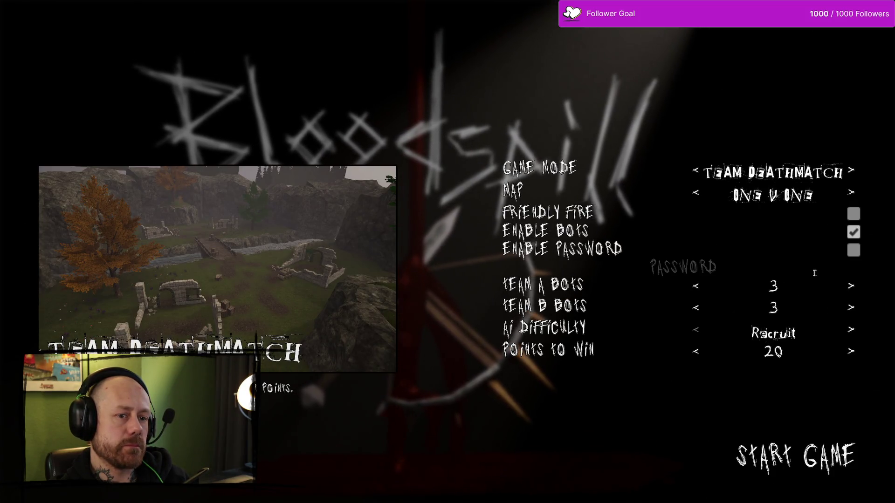
{"action": "left_click", "coordinate": [699, 353]}
{"action": "left_click", "coordinate": [698, 352]}
{"action": "left_click", "coordinate": [699, 353]}
{"action": "left_click", "coordinate": [810, 471]}
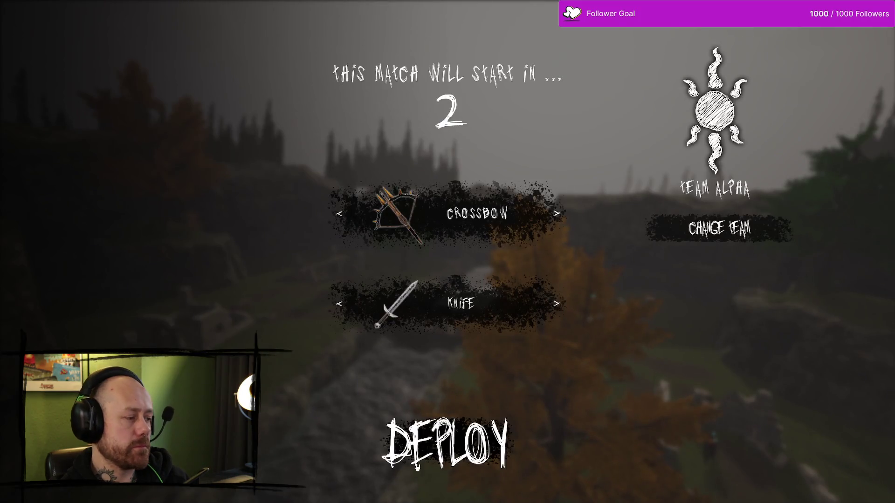
Deploy, fight enemies with the crossbow, respawn and redeploy, then stop the play session.
{"action": "left_click", "coordinate": [447, 440]}
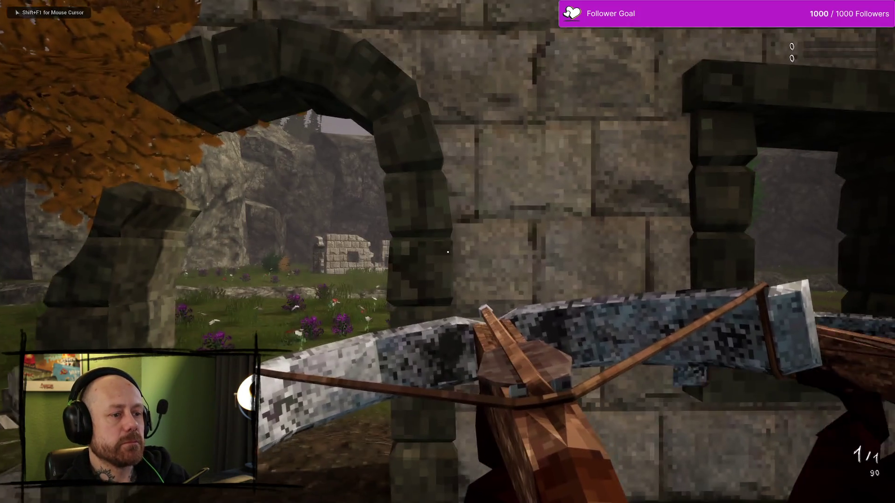
{"action": "key", "text": "w"}
{"action": "right_click", "coordinate": [447, 251]}
{"action": "left_click", "coordinate": [448, 251]}
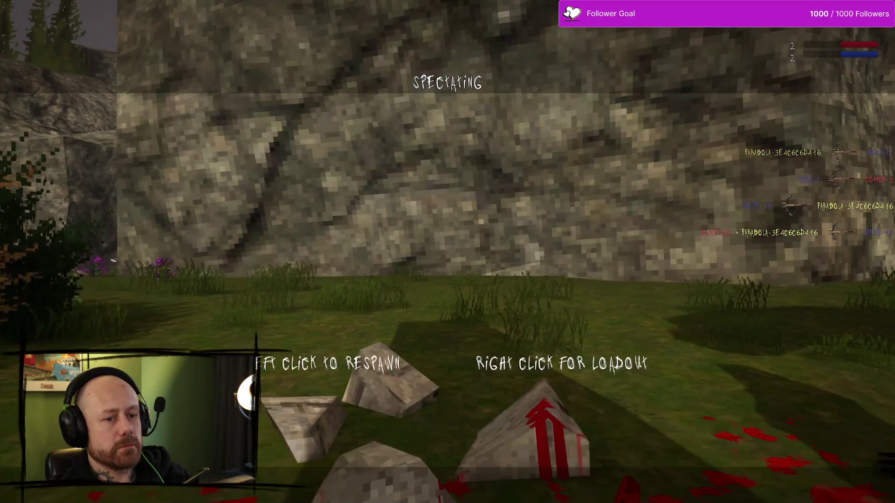
{"action": "left_click", "coordinate": [447, 252]}
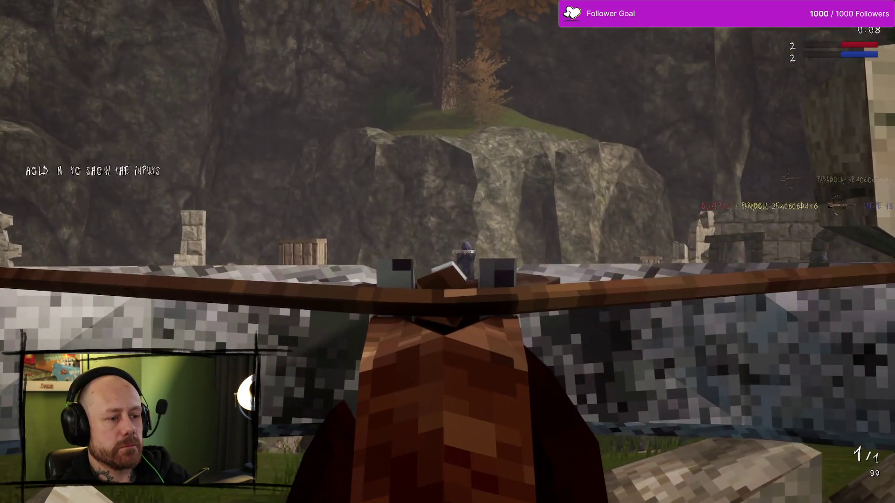
{"action": "left_click", "coordinate": [447, 251]}
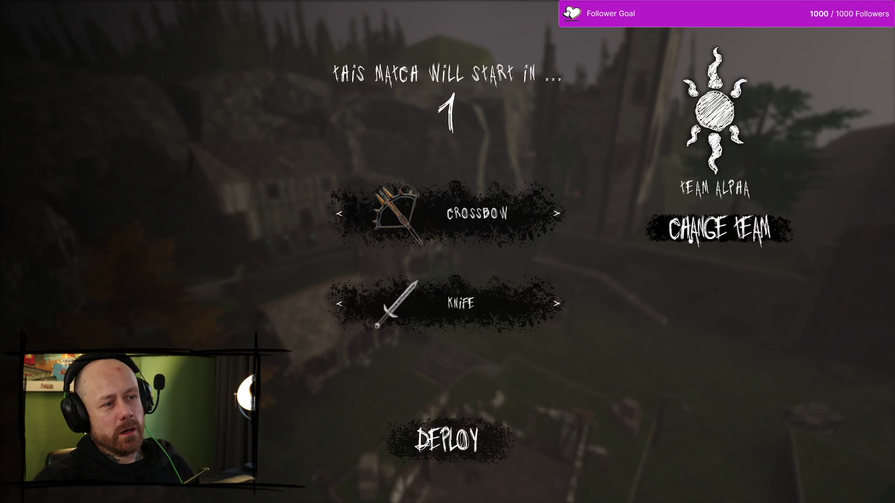
{"action": "left_click", "coordinate": [446, 439]}
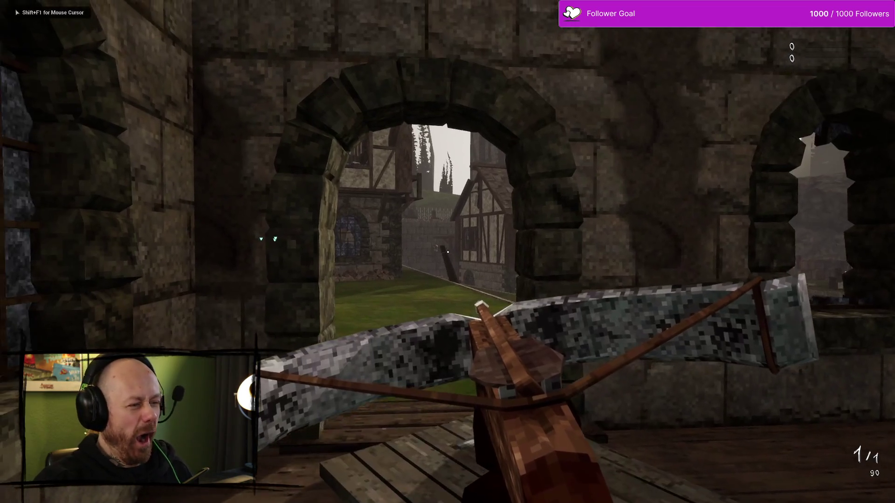
{"action": "key", "text": "Escape"}
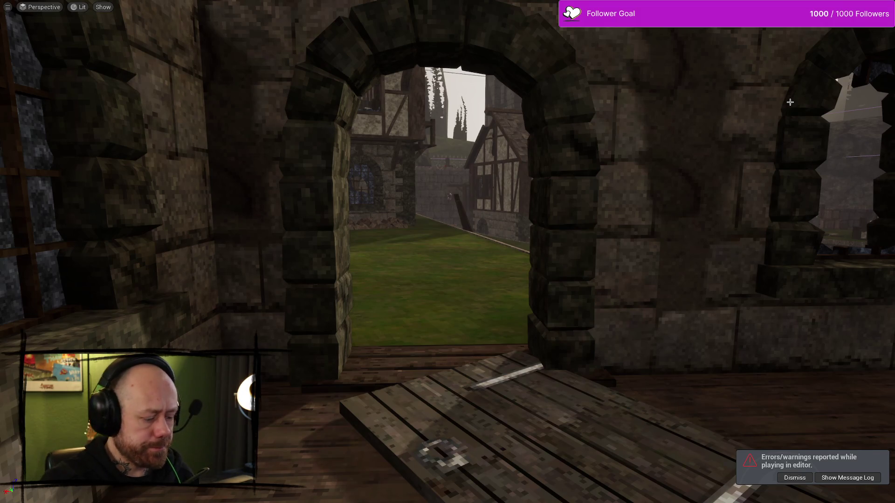
Open and close the project asset search window twice.
{"action": "key", "text": "ctrl+p"}
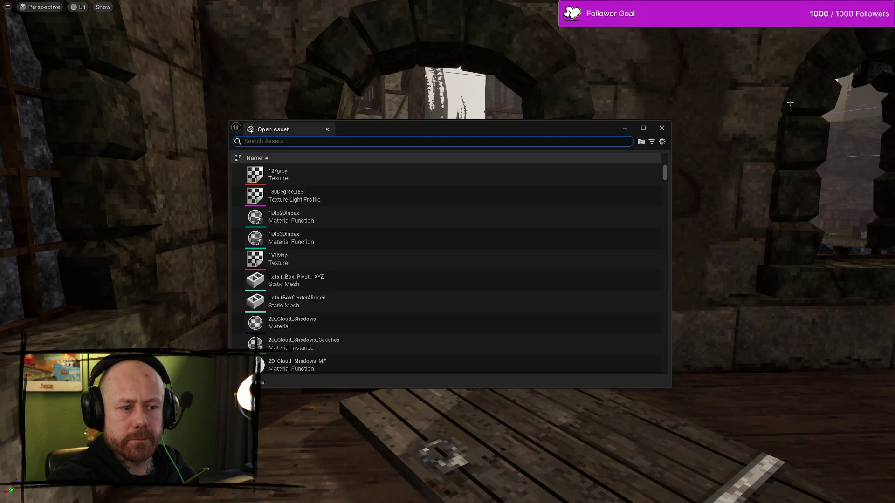
{"action": "left_click", "coordinate": [662, 128]}
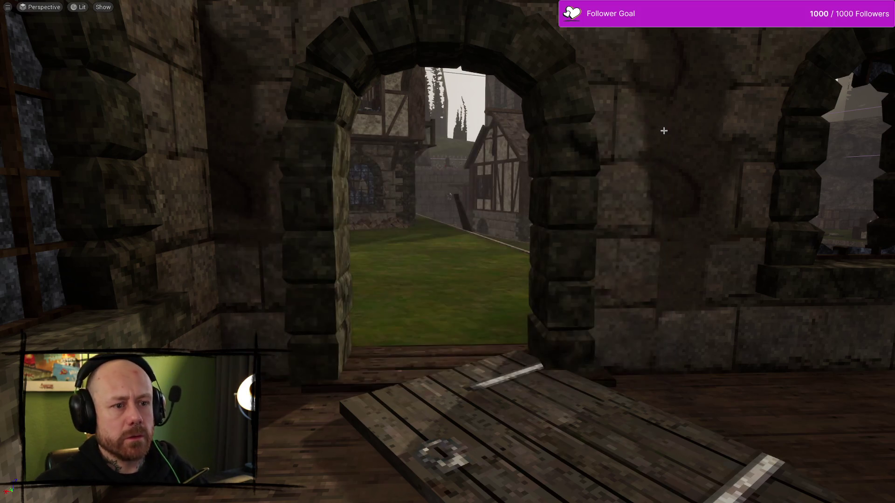
{"action": "key", "text": "ctrl+p"}
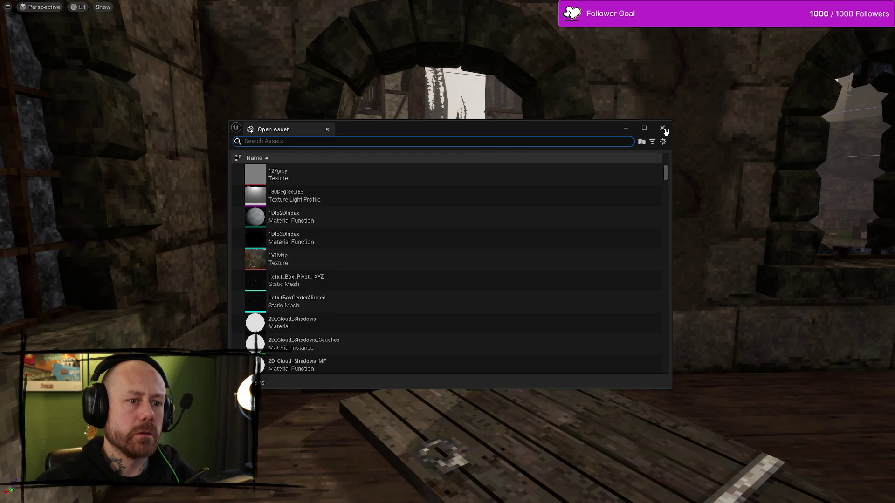
{"action": "left_click", "coordinate": [662, 129]}
Start a play-in-editor session, deploy, and quit the match to the main menu.
{"action": "key", "text": "alt+p"}
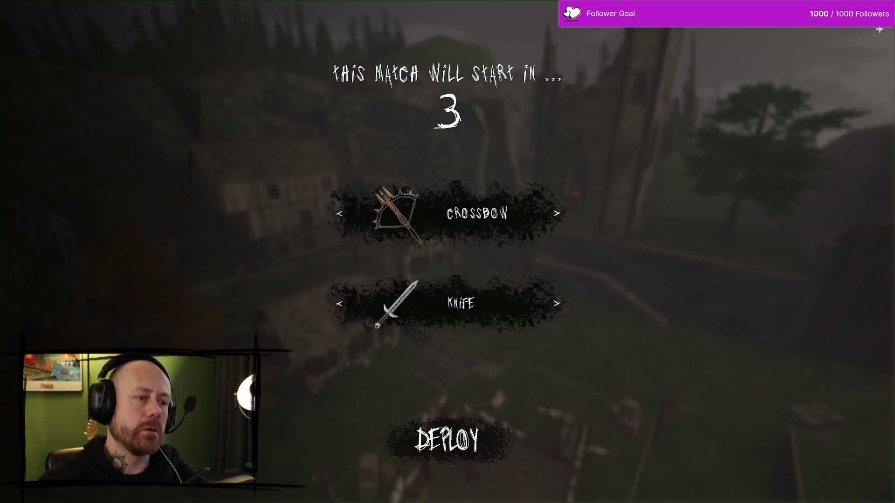
{"action": "left_click", "coordinate": [449, 439]}
{"action": "key", "text": "Escape"}
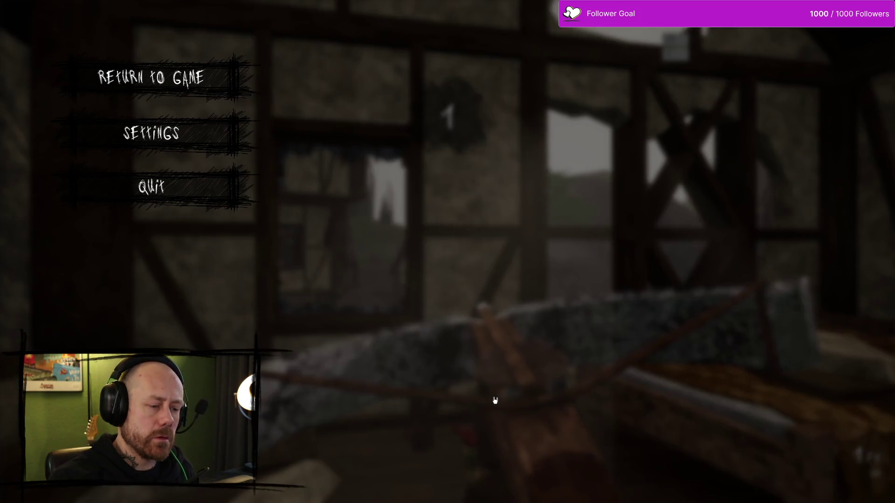
{"action": "left_click", "coordinate": [185, 212]}
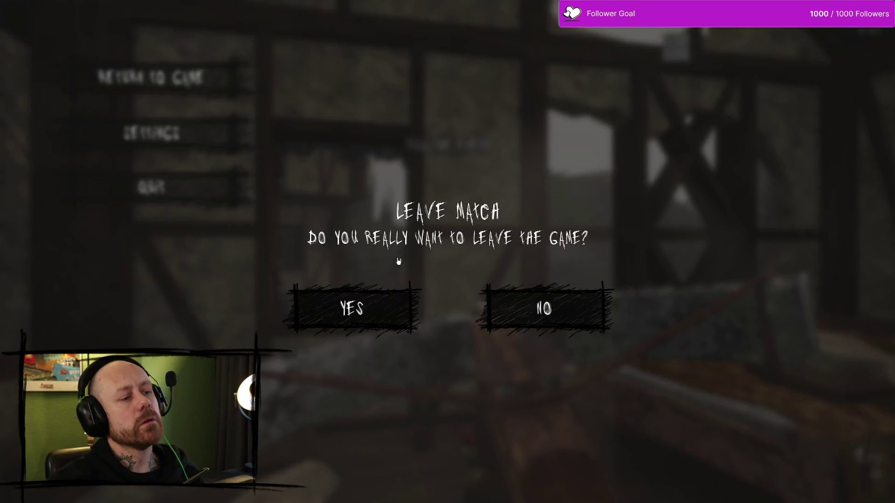
{"action": "left_click", "coordinate": [350, 305]}
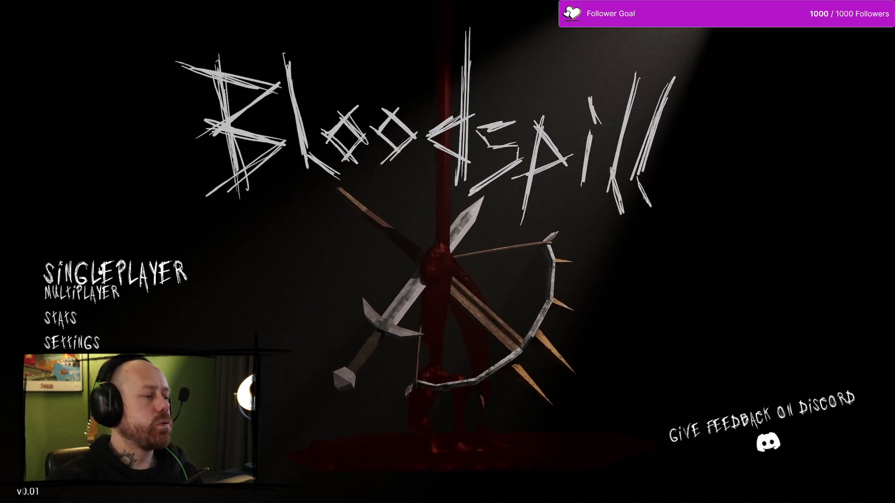
Start a Singleplayer Team Deathmatch with Points to Win lowered to 4.
{"action": "left_click", "coordinate": [114, 274]}
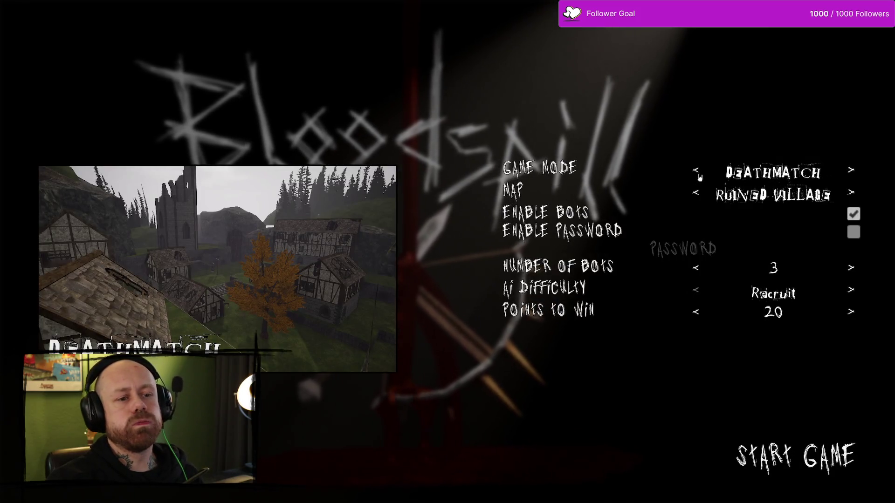
{"action": "left_click", "coordinate": [696, 171]}
{"action": "left_click", "coordinate": [701, 353]}
{"action": "left_click", "coordinate": [701, 353]}
{"action": "left_click", "coordinate": [701, 353]}
{"action": "left_click", "coordinate": [769, 456]}
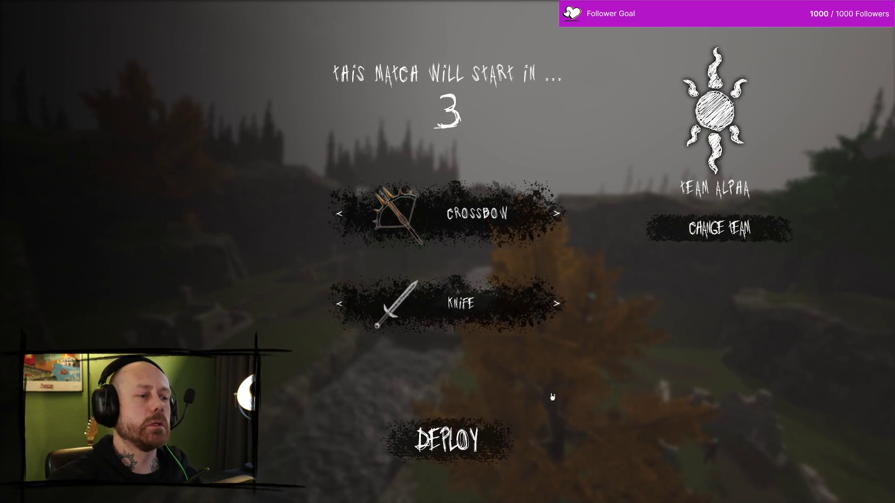
Deploy, walk through the level, then vote Ruined Village and deploy into the next round.
{"action": "left_click", "coordinate": [452, 438]}
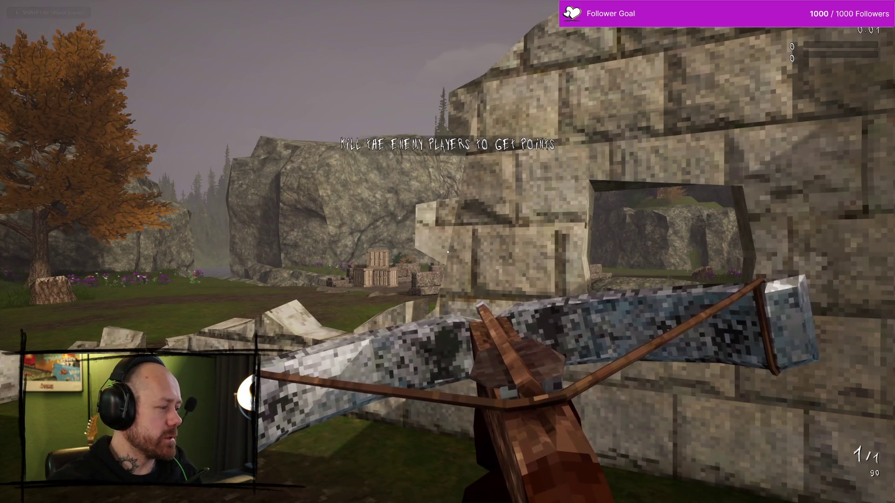
{"action": "key", "text": "w"}
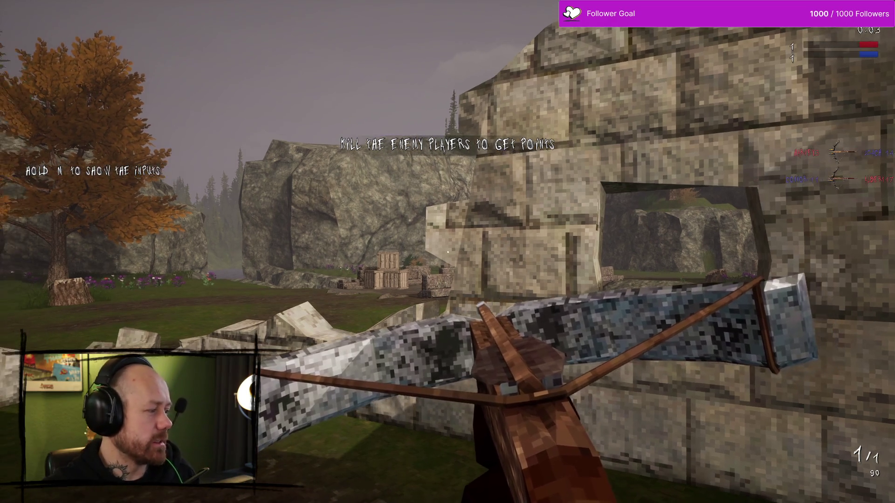
{"action": "key", "text": "w"}
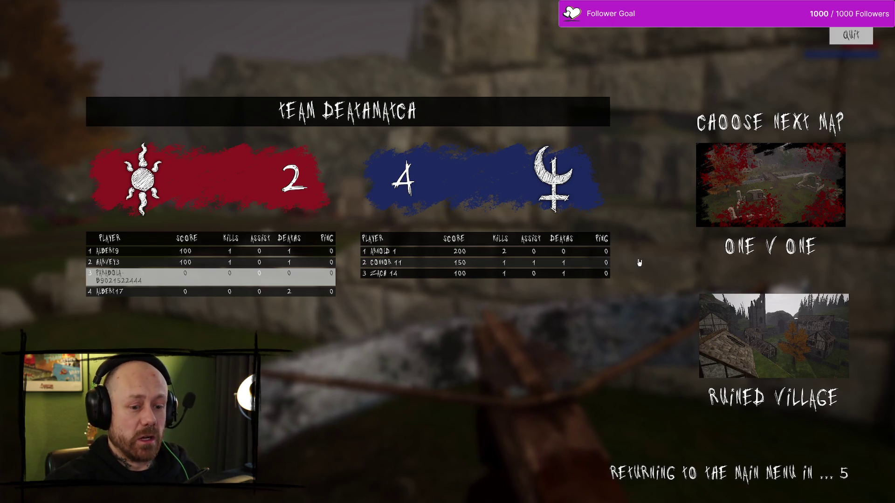
{"action": "left_click", "coordinate": [698, 316]}
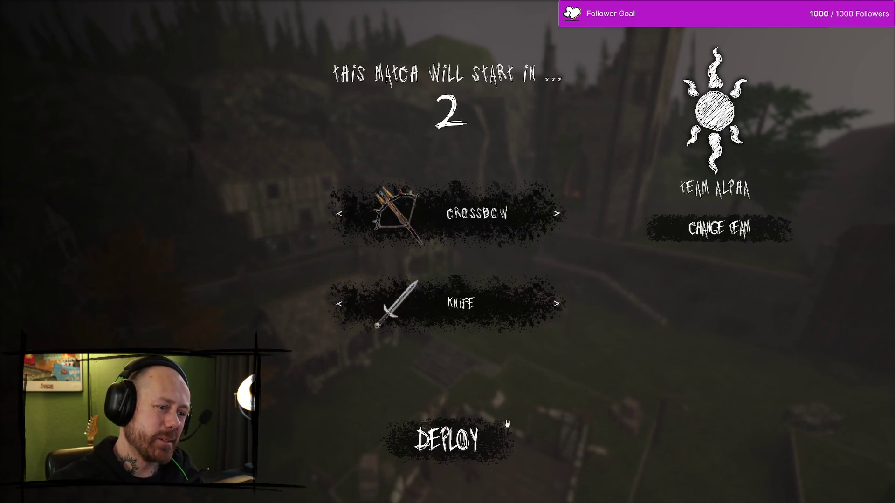
{"action": "left_click", "coordinate": [447, 434]}
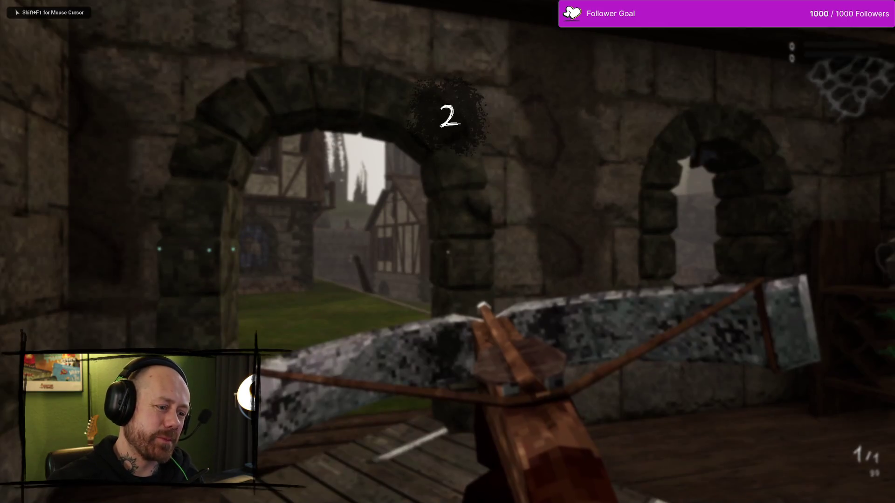
Attack an enemy with the knife and crossbow, stop the session, then deploy again.
{"action": "key", "text": "w"}
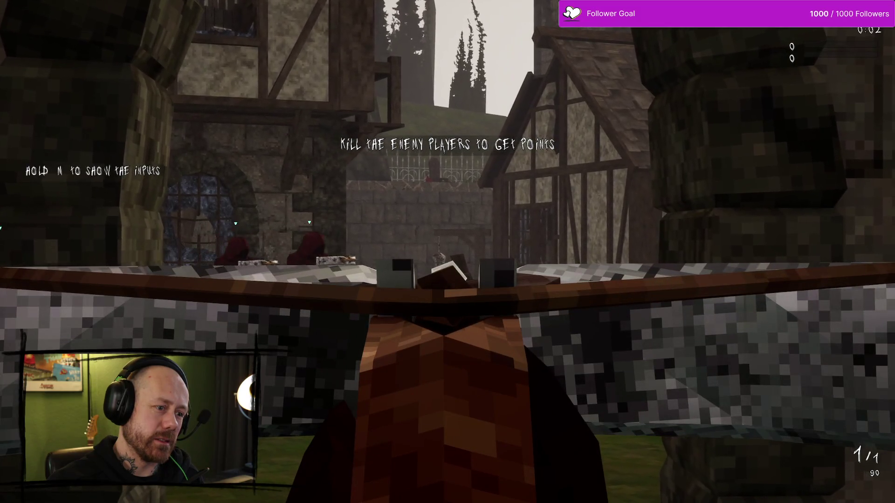
{"action": "key", "text": "s"}
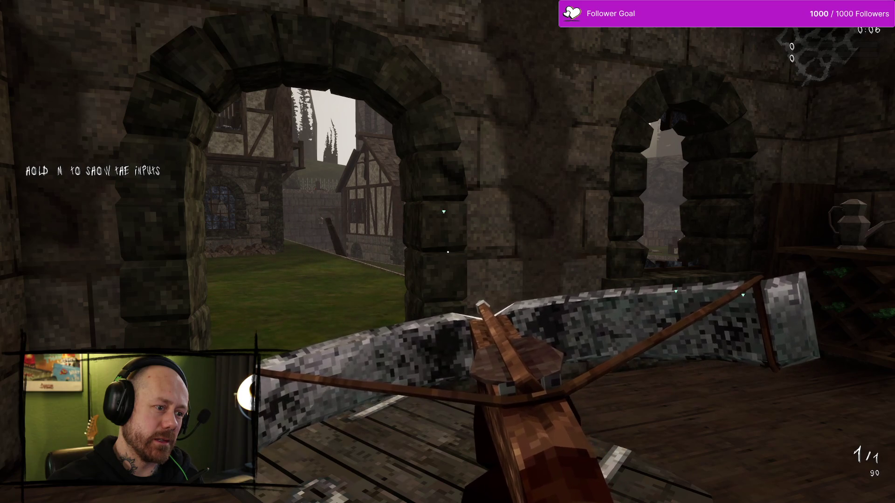
{"action": "key", "text": "w"}
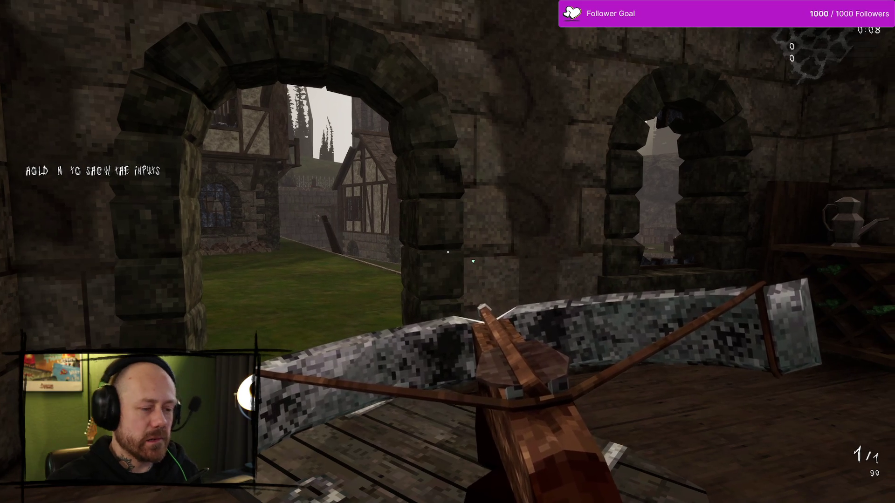
{"action": "key", "text": "w"}
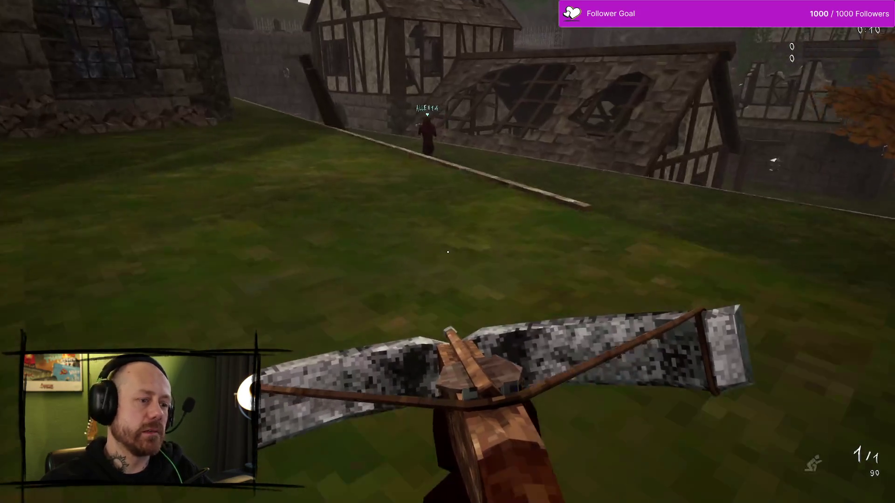
{"action": "key", "text": "1"}
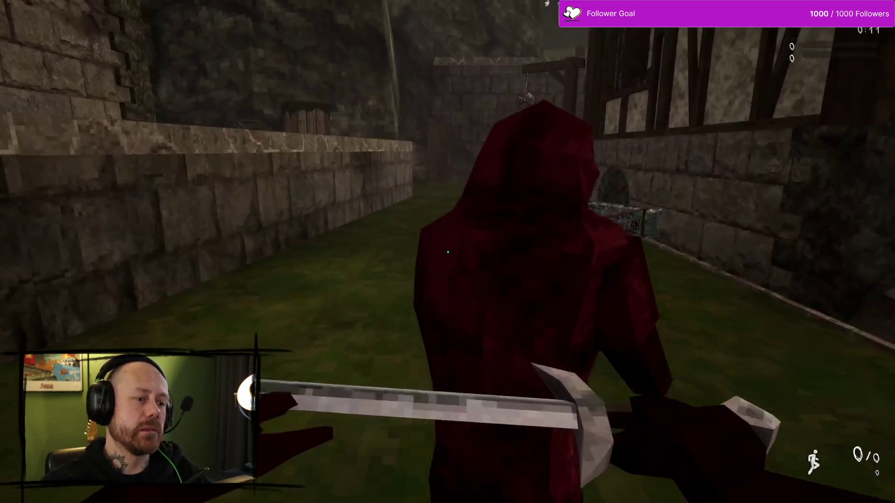
{"action": "left_click", "coordinate": [447, 252]}
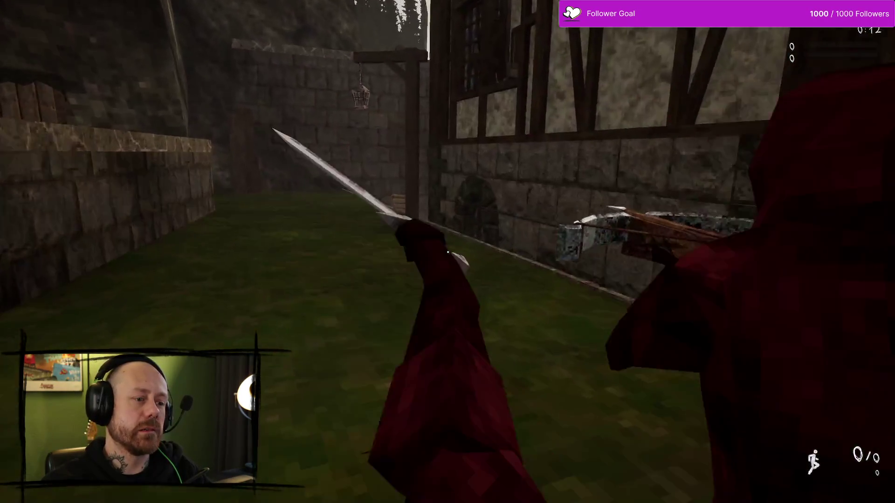
{"action": "key", "text": "2"}
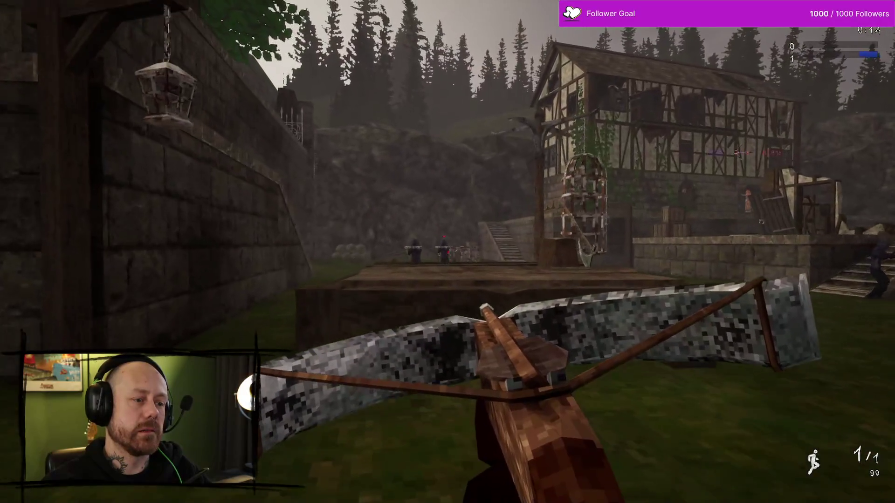
{"action": "left_click", "coordinate": [448, 253]}
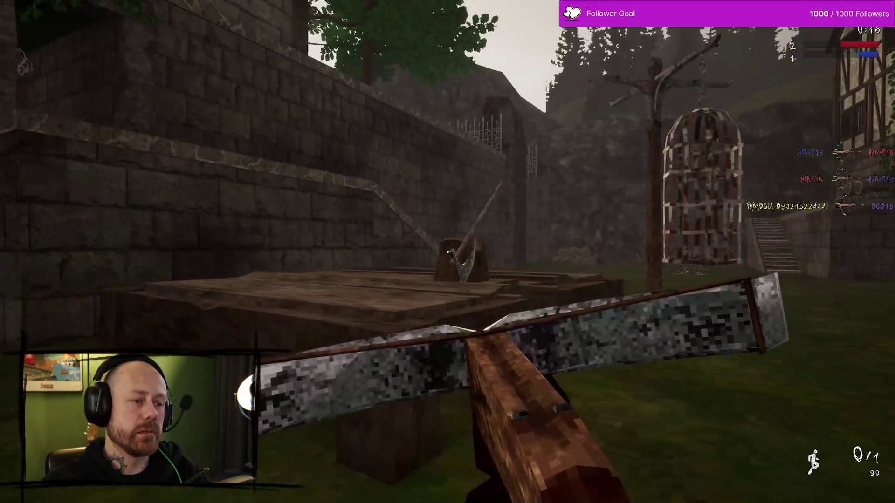
{"action": "key", "text": "Escape"}
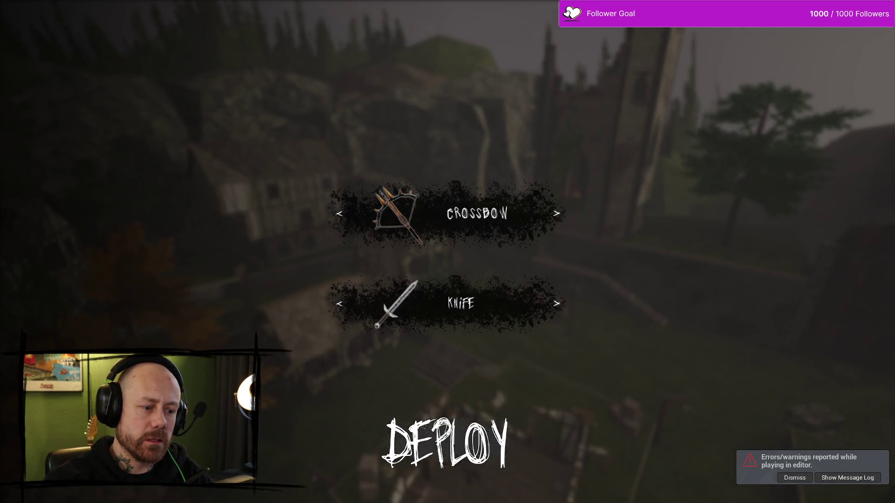
{"action": "left_click", "coordinate": [497, 439]}
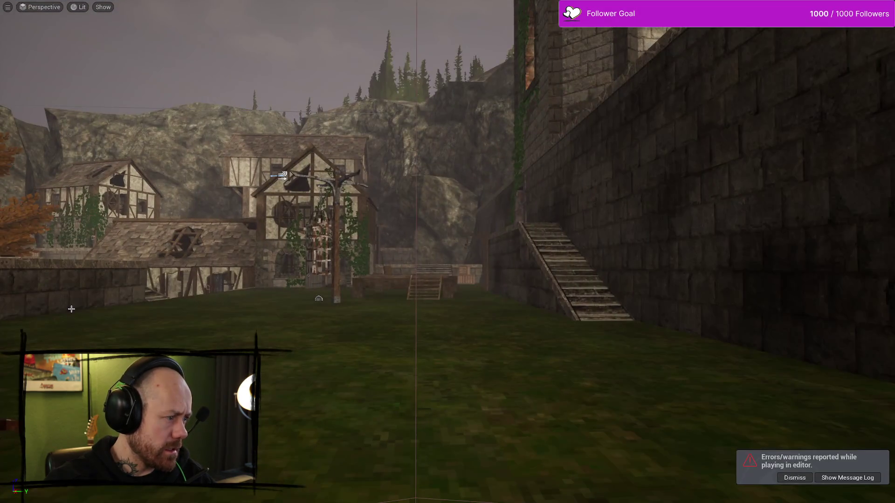
Restore the normal editor layout and show the FPS folder in the content drawer.
{"action": "key", "text": "ctrl+space"}
{"action": "key", "text": "F11"}
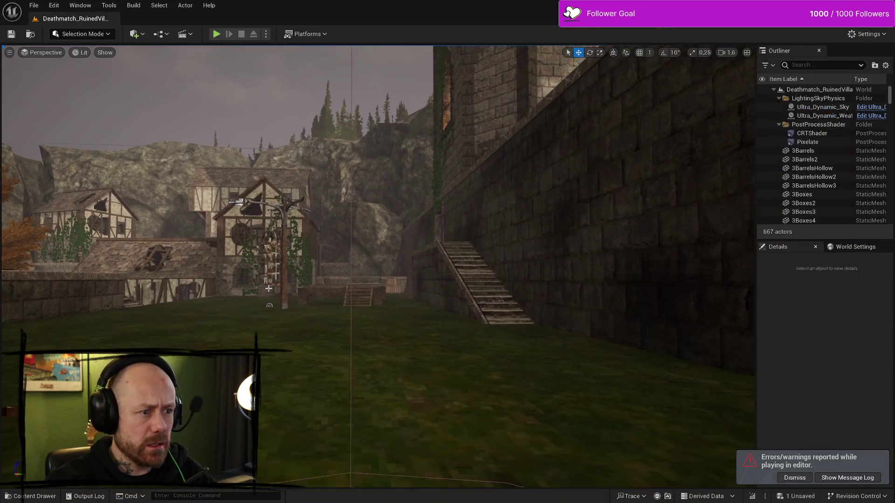
{"action": "key", "text": "grave"}
{"action": "key", "text": "ctrl+space"}
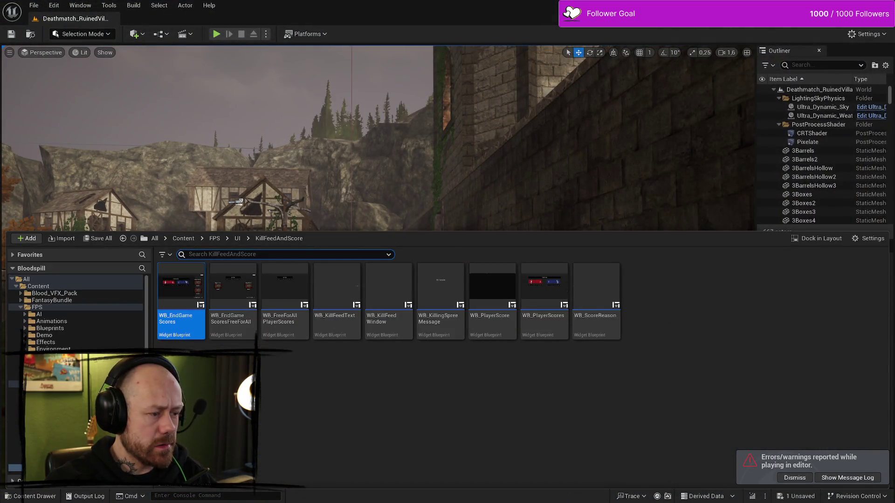
{"action": "double_click", "coordinate": [37, 307]}
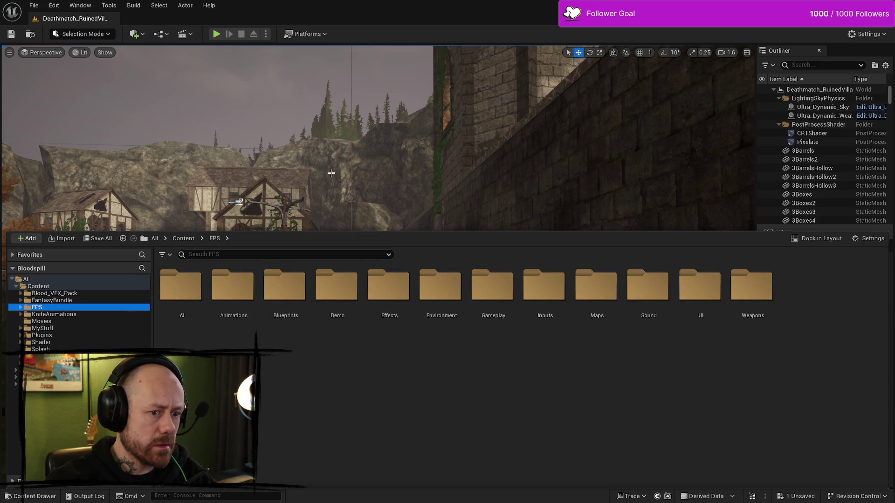
Start another play-in-editor session and leave the match to the main menu.
{"action": "left_click", "coordinate": [217, 34]}
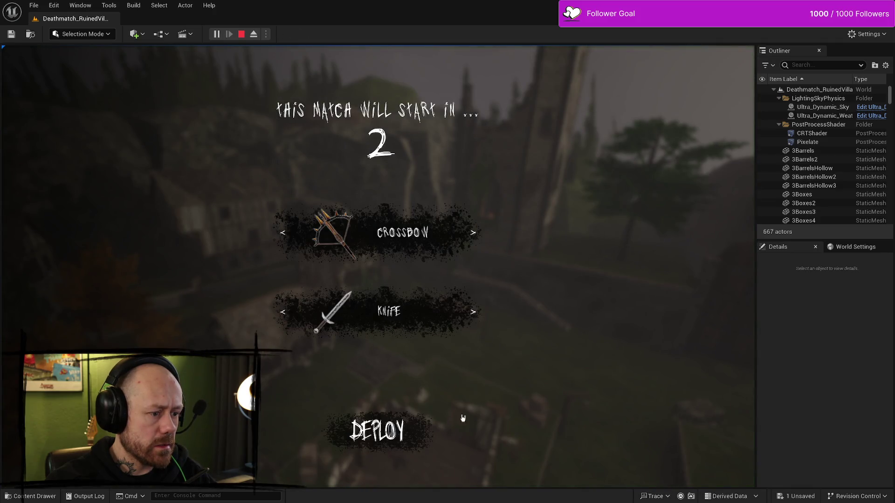
{"action": "key", "text": "Escape"}
{"action": "key", "text": "Down"}
{"action": "key", "text": "Down"}
{"action": "key", "text": "Return"}
{"action": "left_click", "coordinate": [361, 322]}
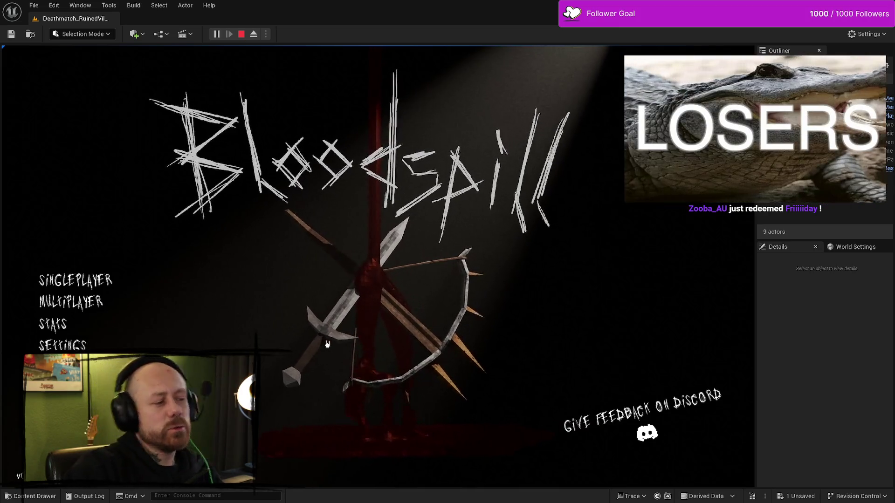
Start a Team Deathmatch on One V One with 3 bots per team and 8 Points to Win.
{"action": "left_click", "coordinate": [70, 302]}
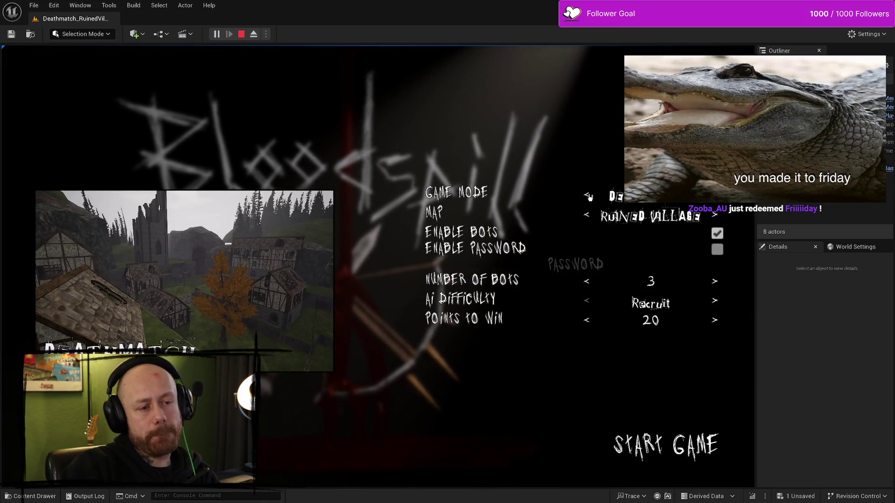
{"action": "left_click", "coordinate": [587, 196]}
{"action": "left_click", "coordinate": [587, 297]}
{"action": "left_click", "coordinate": [587, 317]}
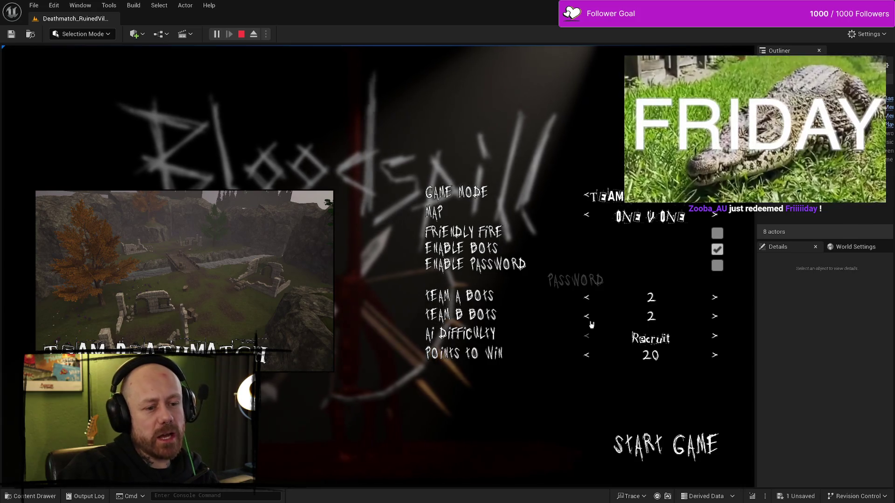
{"action": "left_click", "coordinate": [587, 298]}
{"action": "left_click", "coordinate": [714, 301]}
{"action": "left_click", "coordinate": [713, 300]}
{"action": "left_click", "coordinate": [714, 317]}
{"action": "left_click", "coordinate": [597, 361]}
{"action": "left_click", "coordinate": [596, 361]}
{"action": "left_click", "coordinate": [596, 361]}
{"action": "left_click", "coordinate": [596, 361]}
{"action": "left_click", "coordinate": [596, 361]}
{"action": "left_click", "coordinate": [596, 362]}
{"action": "left_click", "coordinate": [654, 410]}
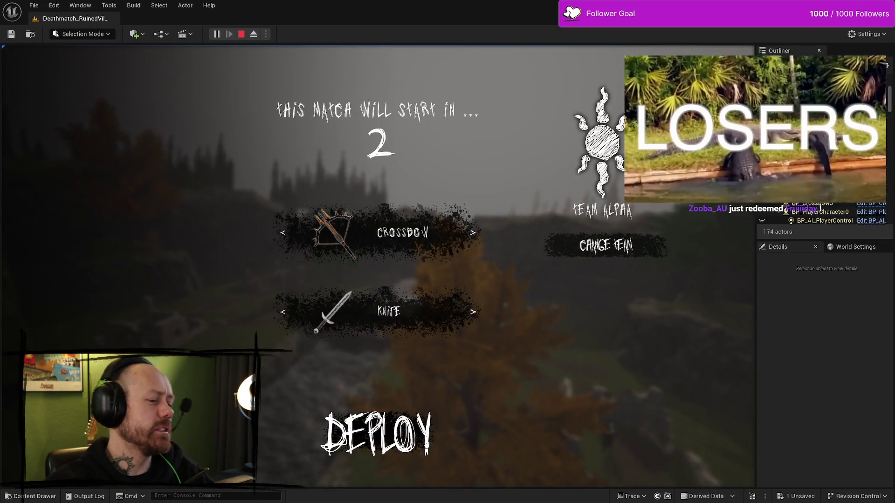
Deploy, fire the crossbow at the wall, stop the session, and open the content drawer.
{"action": "left_click", "coordinate": [421, 443]}
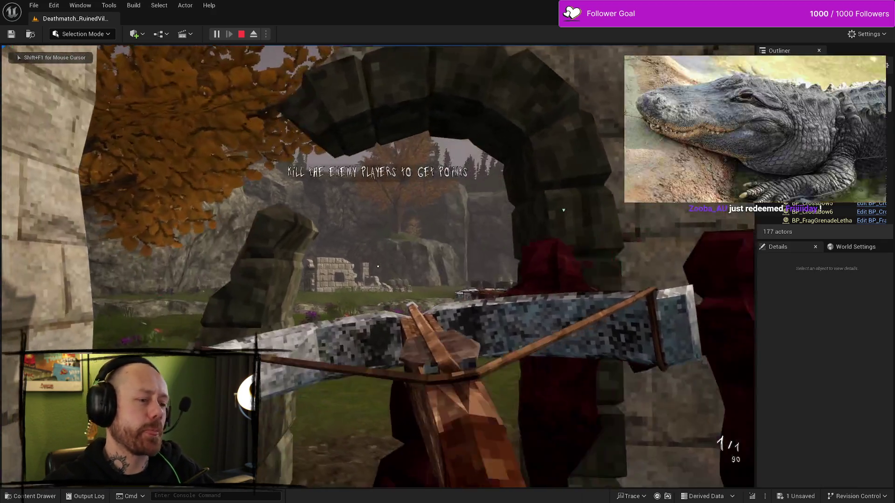
{"action": "left_click", "coordinate": [378, 266]}
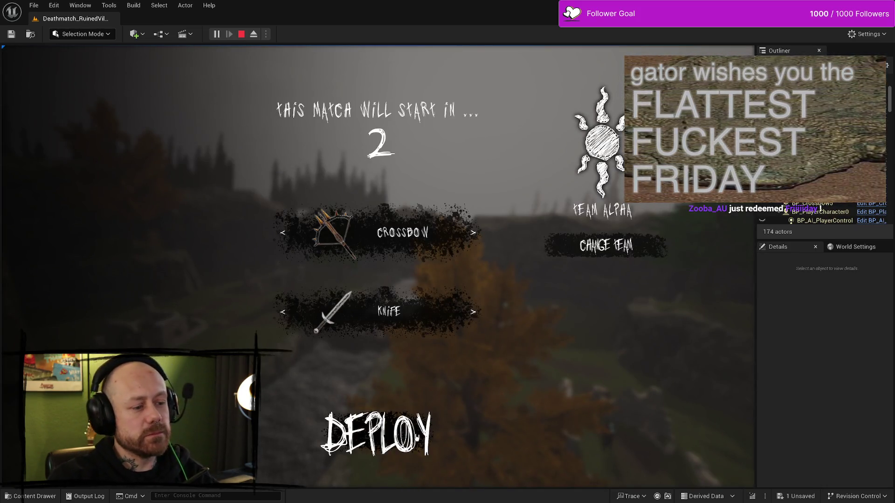
{"action": "left_click", "coordinate": [372, 429]}
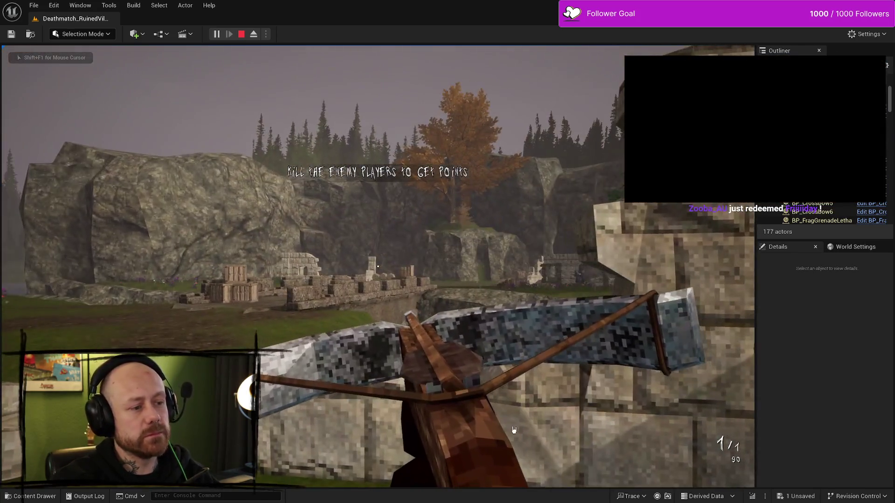
{"action": "key", "text": "Escape"}
{"action": "left_click_drag", "start_coordinate": [505, 249], "coordinate": [515, 253]}
{"action": "key", "text": "ctrl+space"}
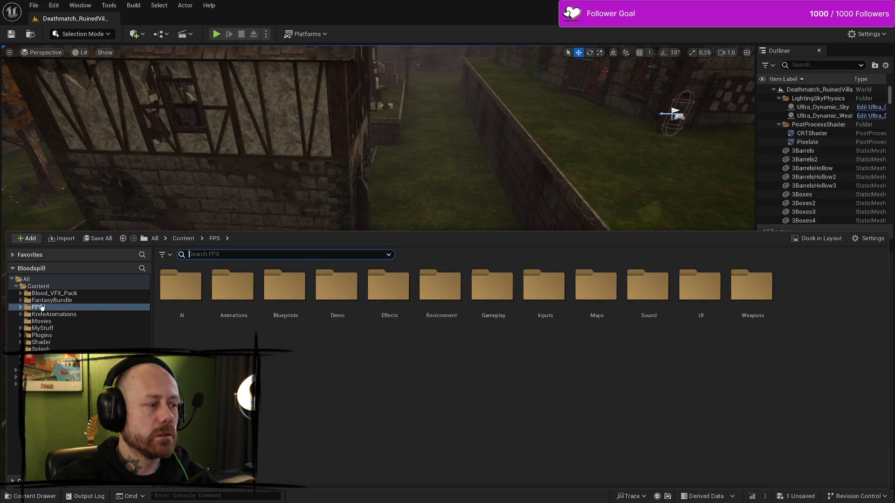
Expand the FPS folder tree and open the Blood_VFX_Pack folder.
{"action": "left_click", "coordinate": [21, 308]}
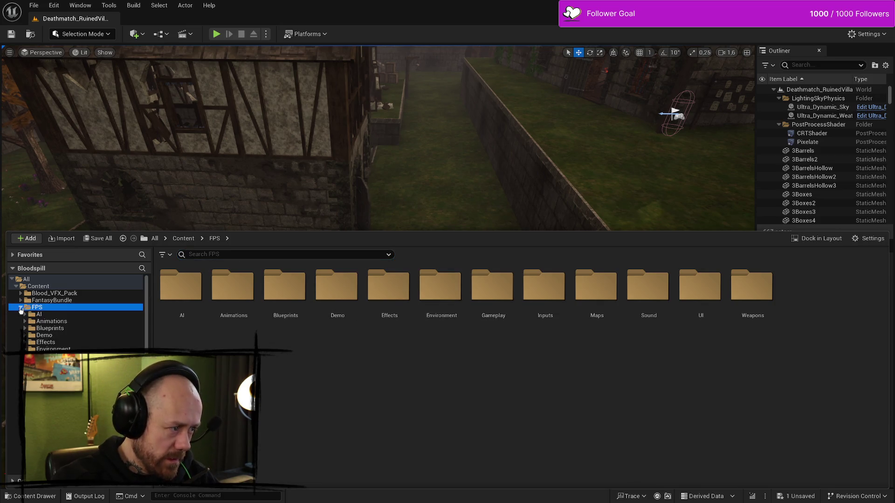
{"action": "left_click", "coordinate": [21, 308]}
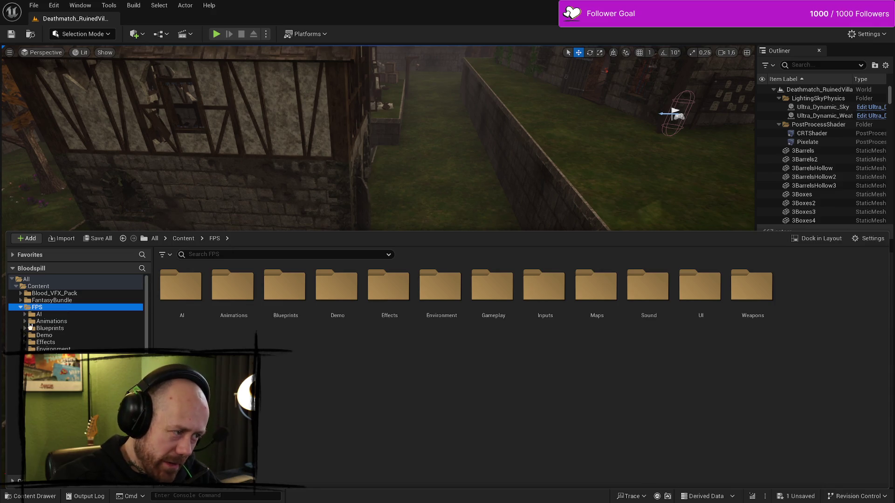
{"action": "left_click", "coordinate": [28, 301]}
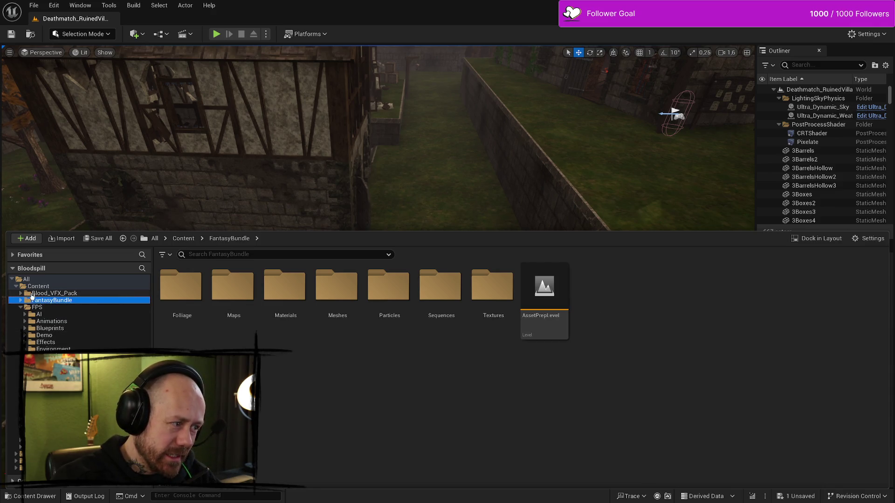
{"action": "left_click", "coordinate": [16, 294]}
{"action": "key", "text": "grave"}
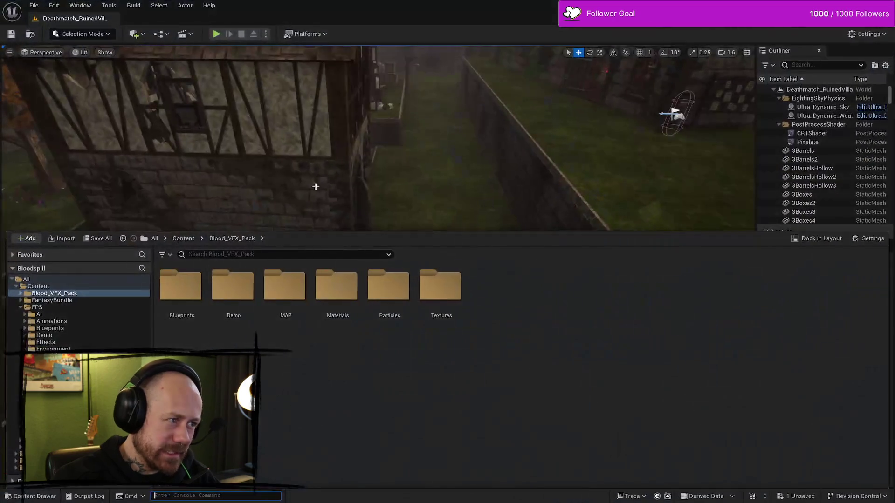
Search Blood_VFX_Pack for crosshair assets, find none, and switch to Fork.
{"action": "left_click", "coordinate": [258, 254]}
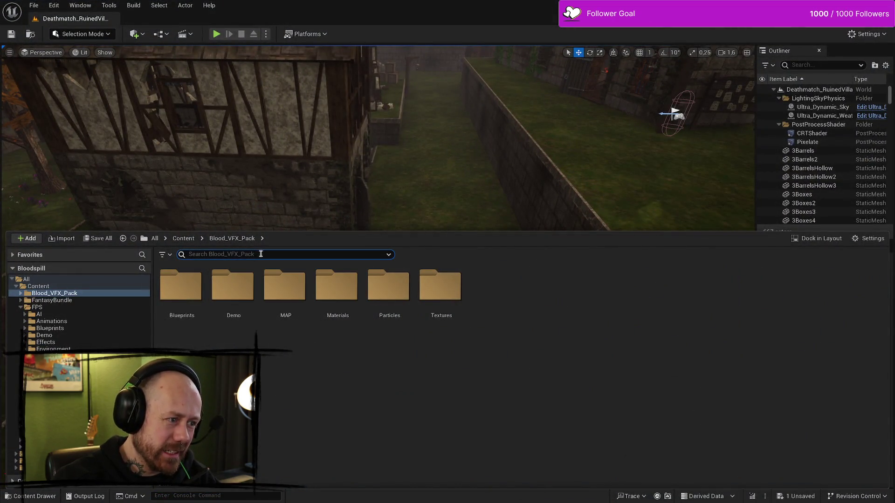
{"action": "type", "text": "drosshai"}
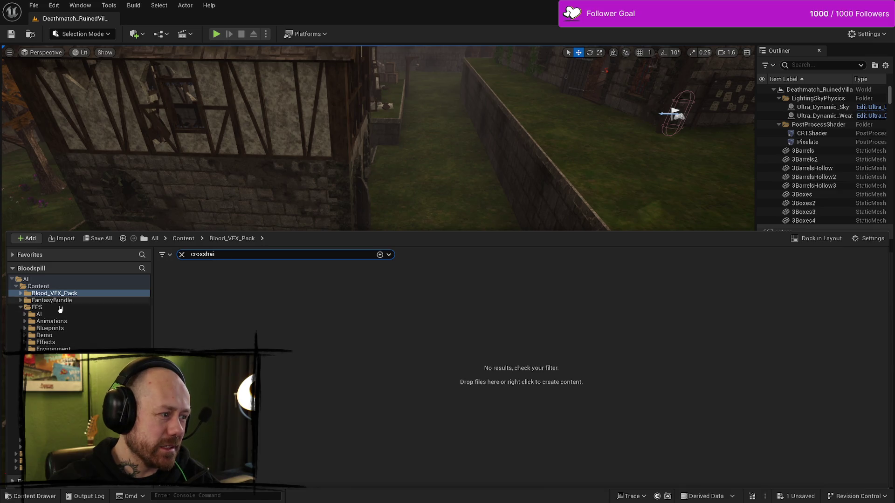
{"action": "key", "text": "alt+Tab"}
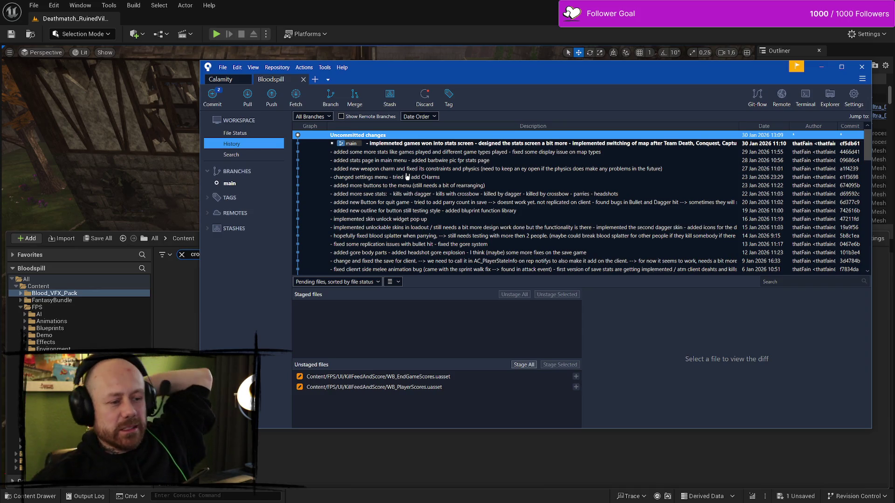
Review WB_PlayerScores and WB_EndGameScores in Fork's uncommitted changes, then return to Unreal's viewport.
{"action": "left_click", "coordinate": [440, 387]}
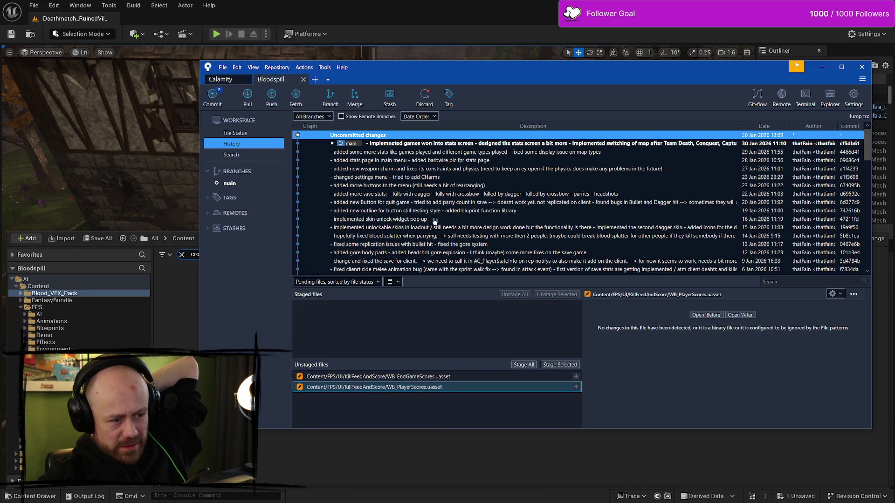
{"action": "left_click", "coordinate": [437, 186]}
{"action": "left_click", "coordinate": [416, 136]}
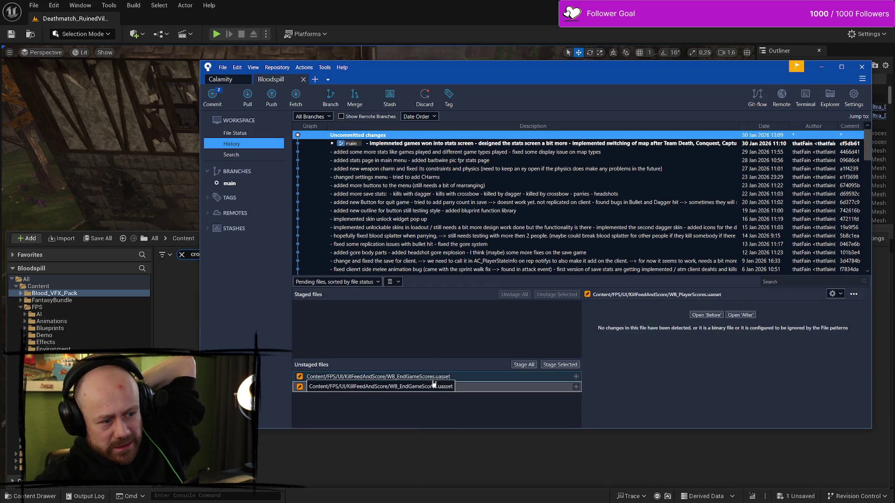
{"action": "key", "text": "Up"}
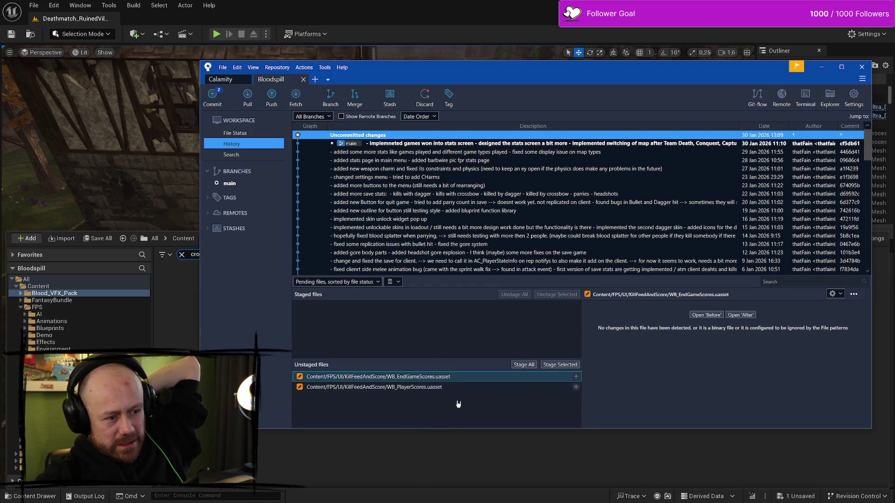
{"action": "left_click", "coordinate": [670, 59]}
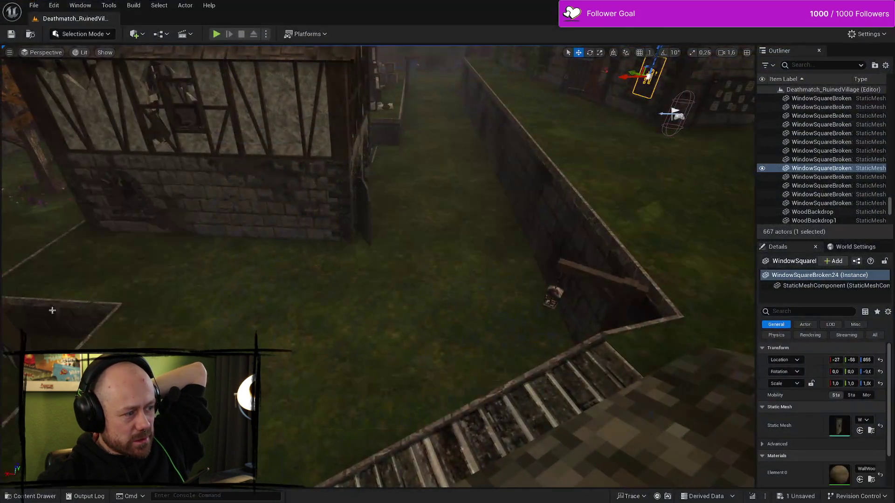
{"action": "left_click_drag", "start_coordinate": [133, 257], "coordinate": [165, 252]}
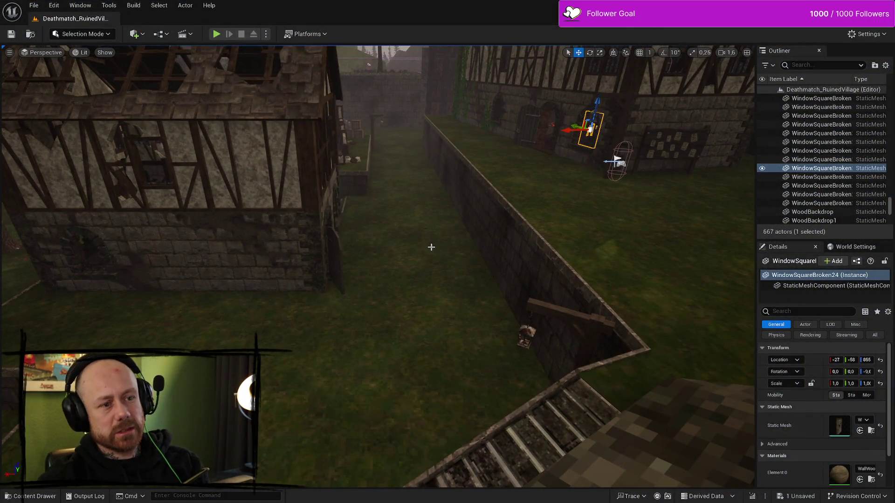
Search the whole Content folder for 'crosshair' in the content drawer.
{"action": "left_click", "coordinate": [632, 199]}
{"action": "key", "text": "ctrl+space"}
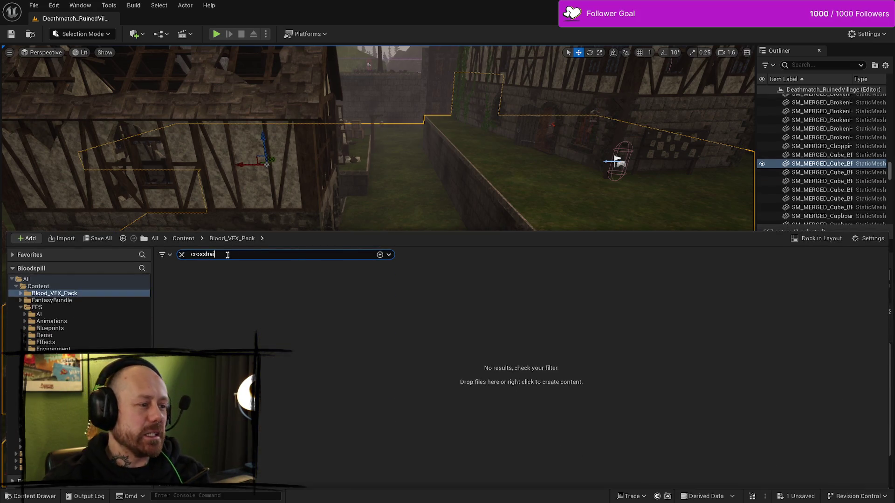
{"action": "double_click", "coordinate": [260, 254]}
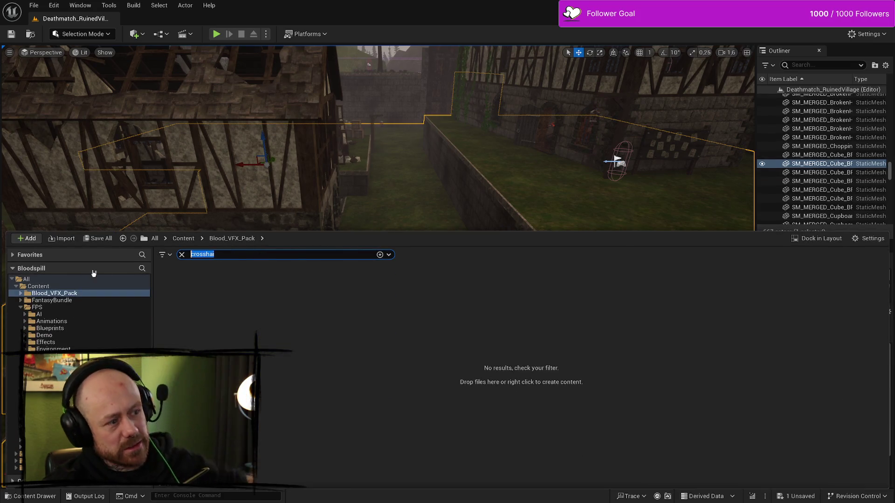
{"action": "key", "text": "BackSpace"}
{"action": "type", "text": "c"}
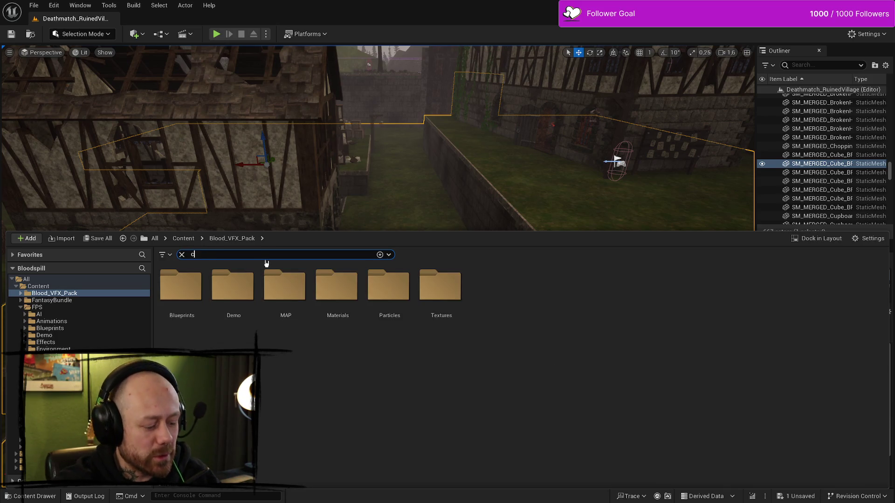
{"action": "type", "text": "ross"}
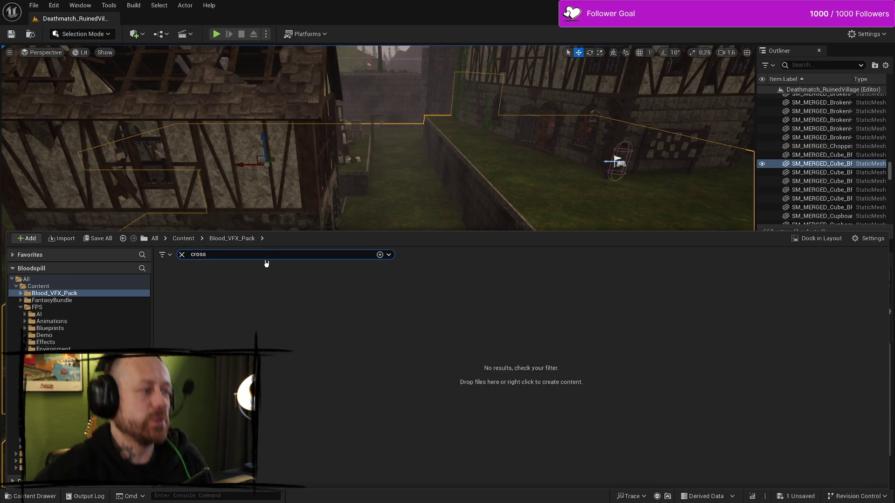
{"action": "left_click", "coordinate": [65, 286]}
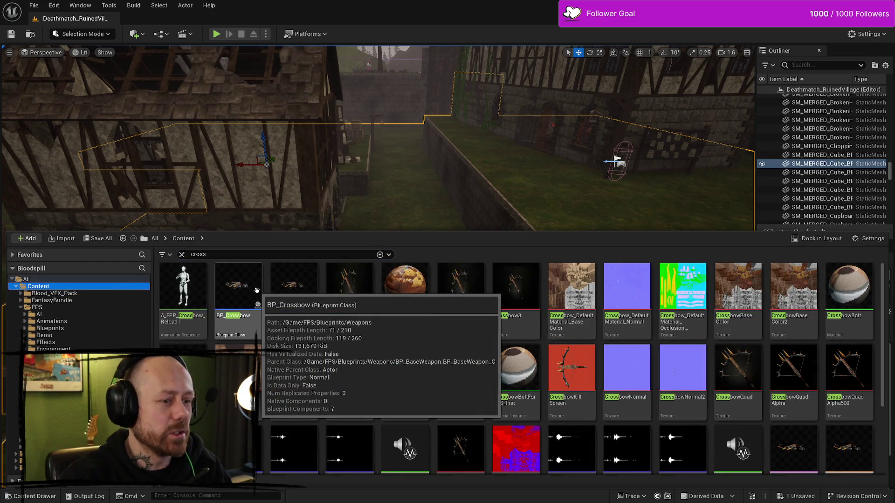
{"action": "left_click", "coordinate": [227, 254]}
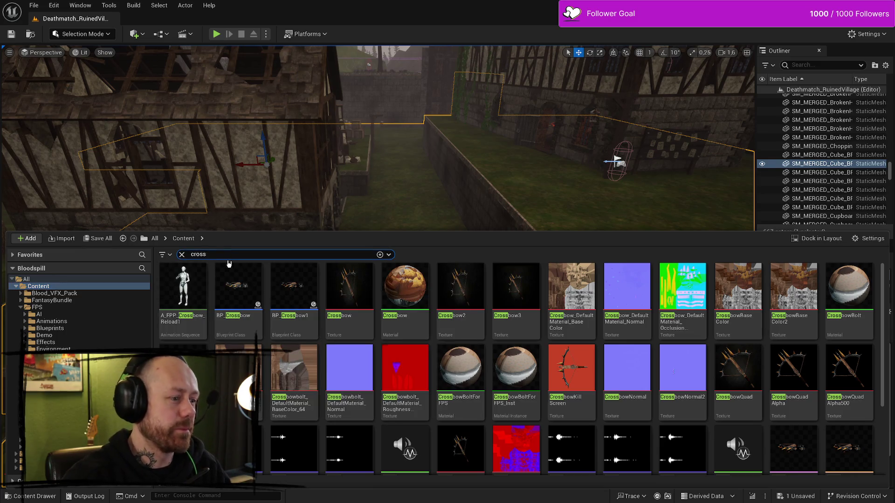
{"action": "type", "text": "it"}
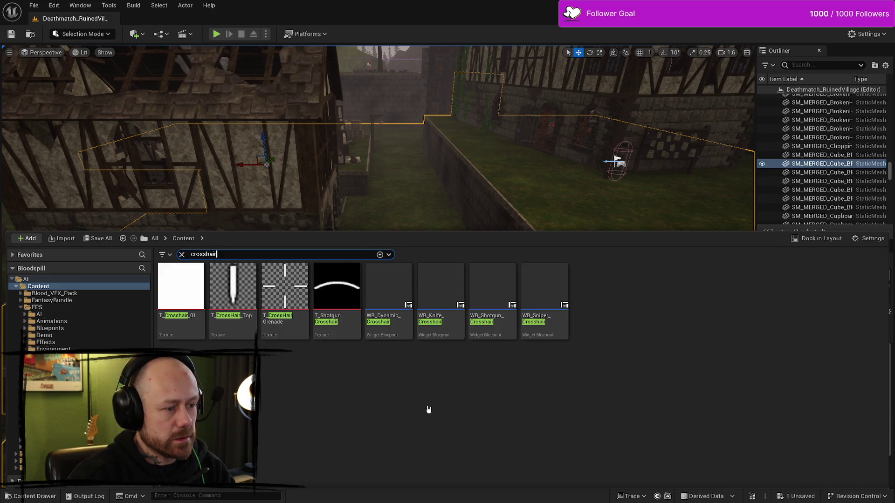
Open WB_Knife_Crosshair and view its node graph.
{"action": "double_click", "coordinate": [438, 300]}
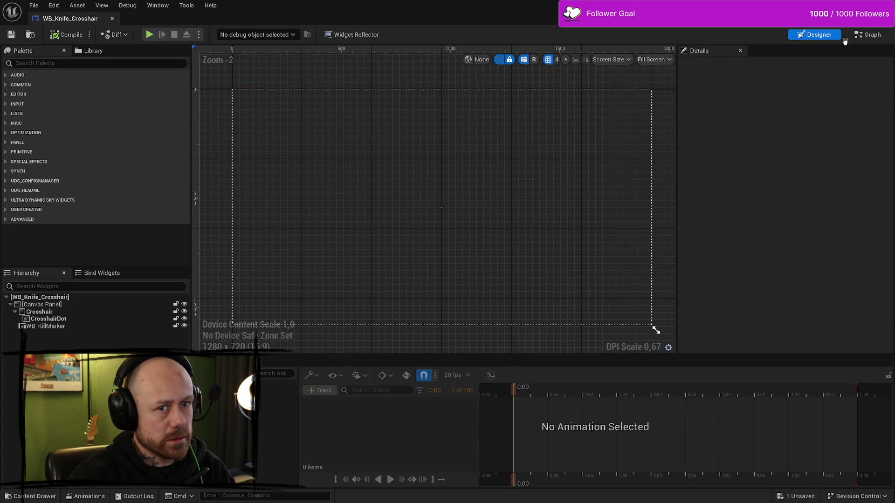
{"action": "left_click", "coordinate": [868, 35]}
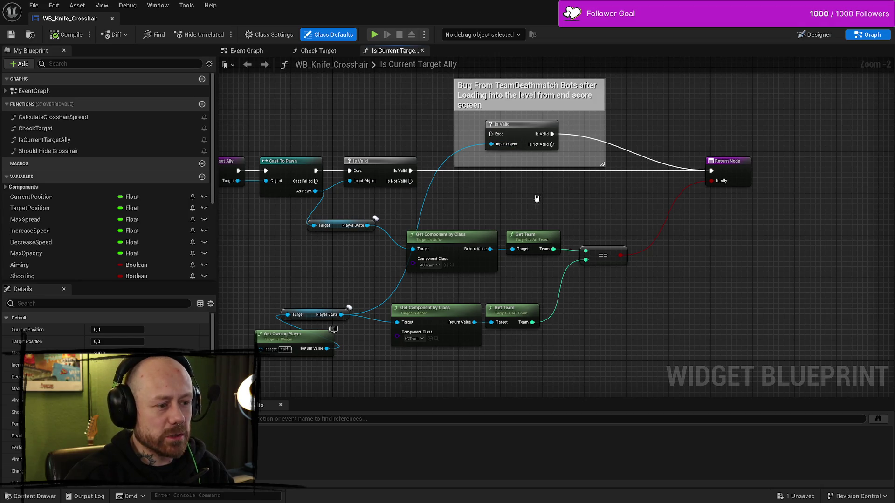
{"action": "left_click_drag", "start_coordinate": [536, 198], "coordinate": [540, 198]}
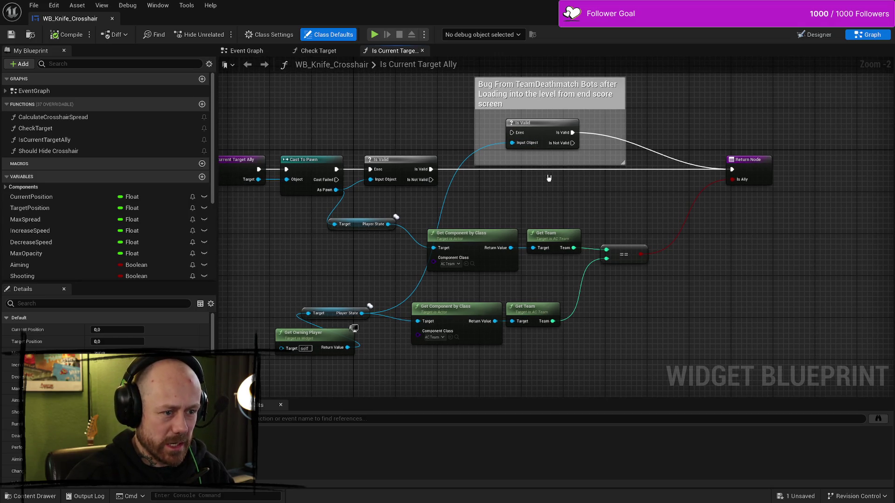